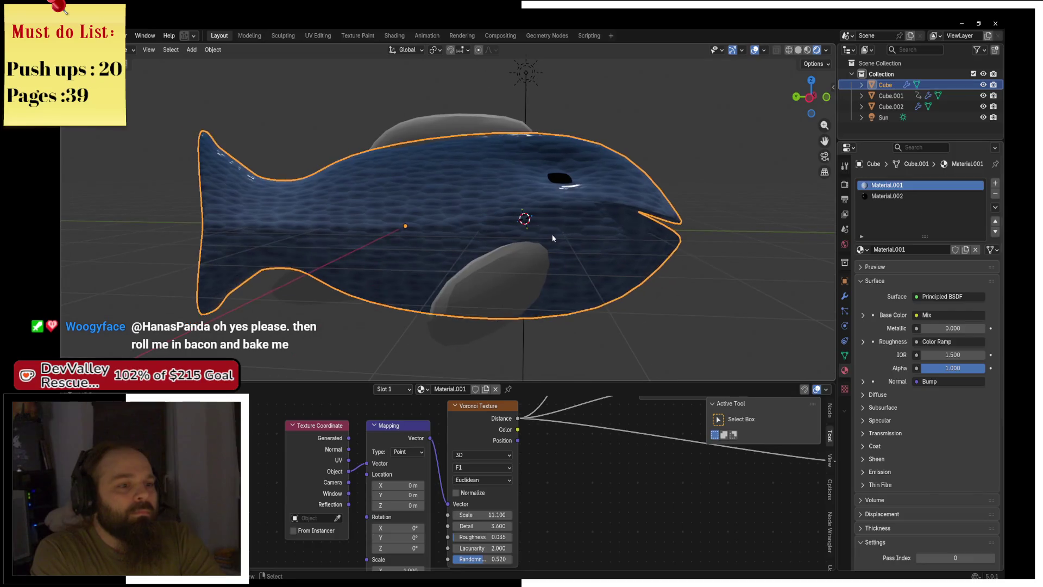
In Edit Mode with edge select, slide a body edge about 0.17 m along X
key("ctrl+Tab")
left_click(560, 210)
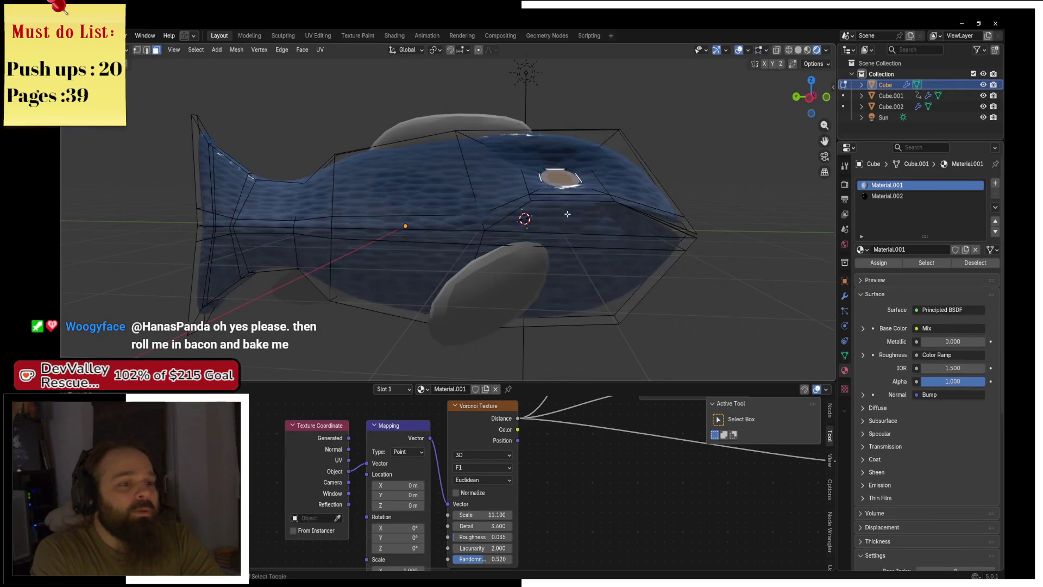
scroll(456, 251, "up", 3)
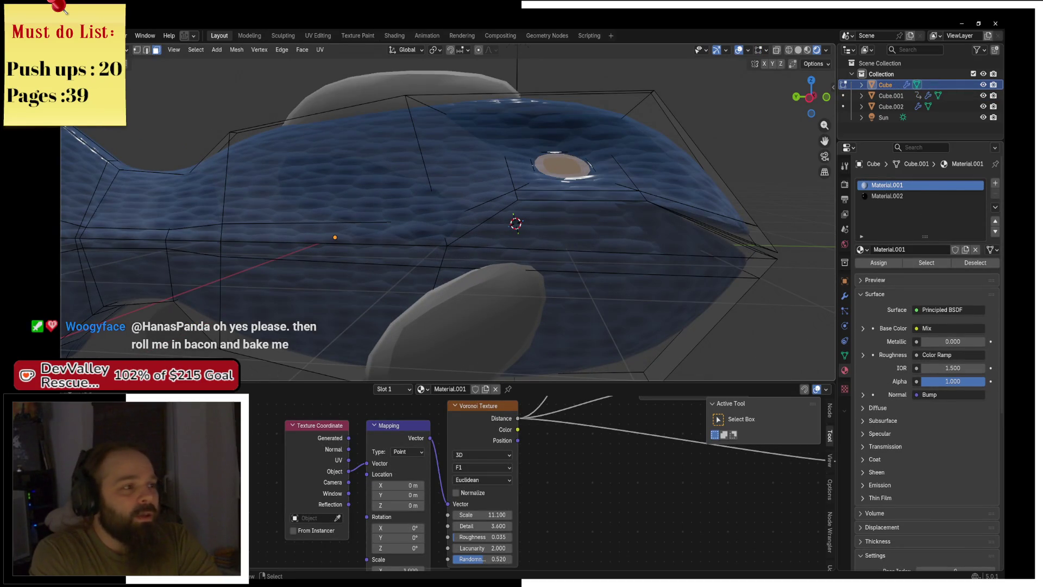
key("2")
left_click_drag(366, 194, 462, 163)
left_click(397, 163)
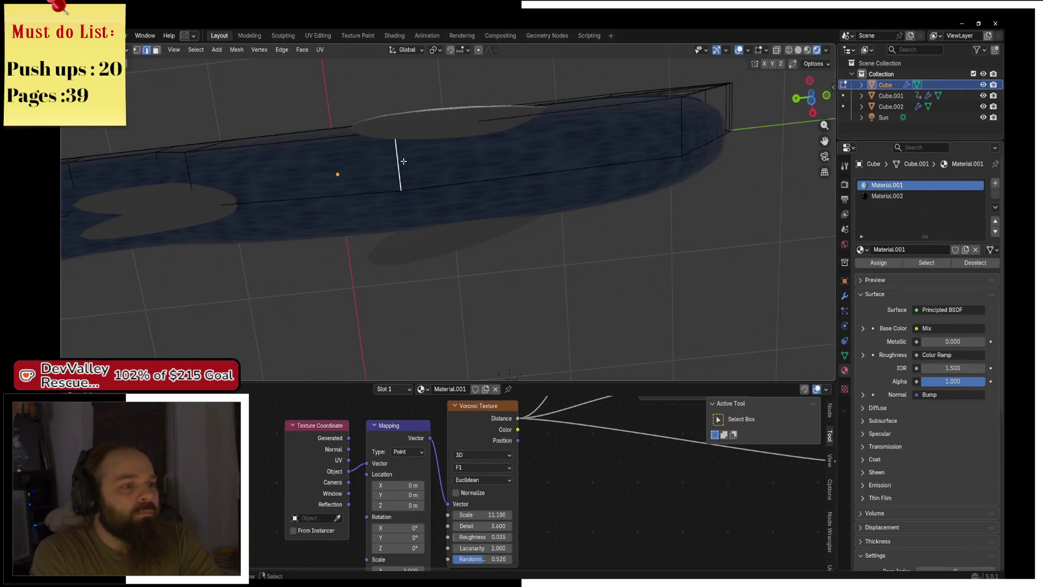
key("g")
key("g")
left_click(519, 160)
Add a centered loop cut along the lower body and shift edges along Y
scroll(444, 289, "down", 4)
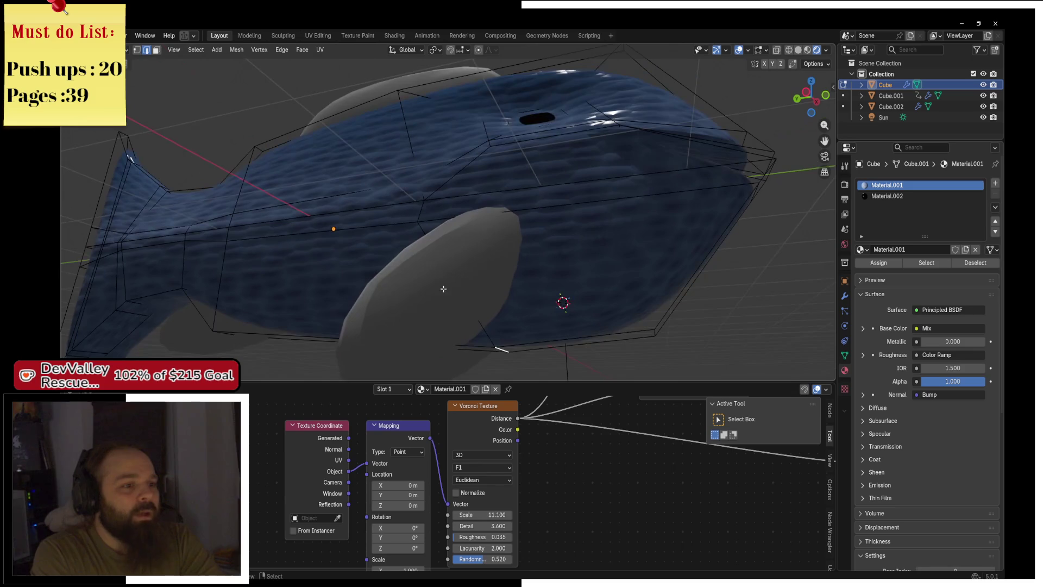
key("ctrl+r")
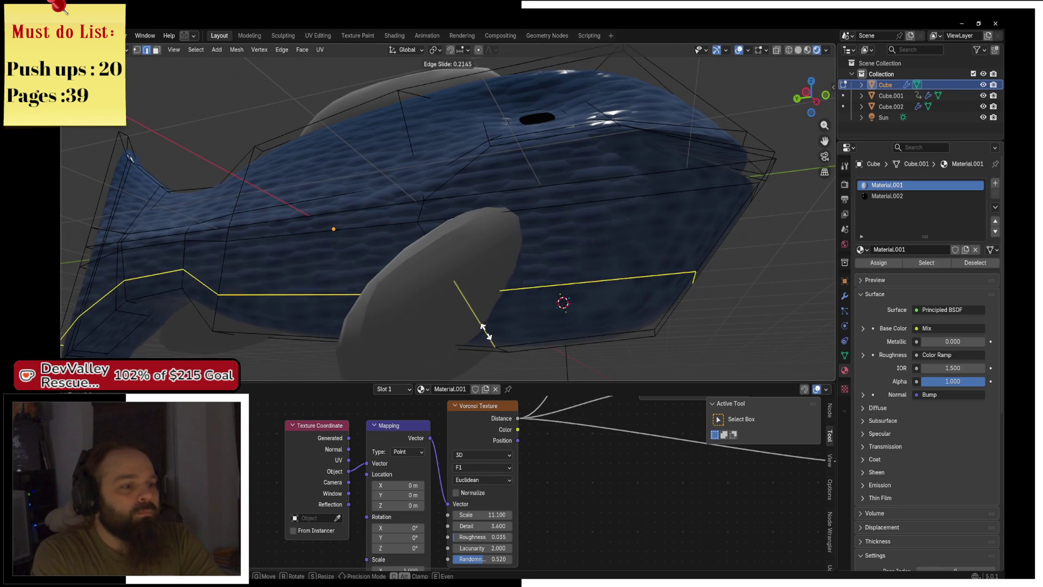
left_click(436, 242)
right_click(492, 254)
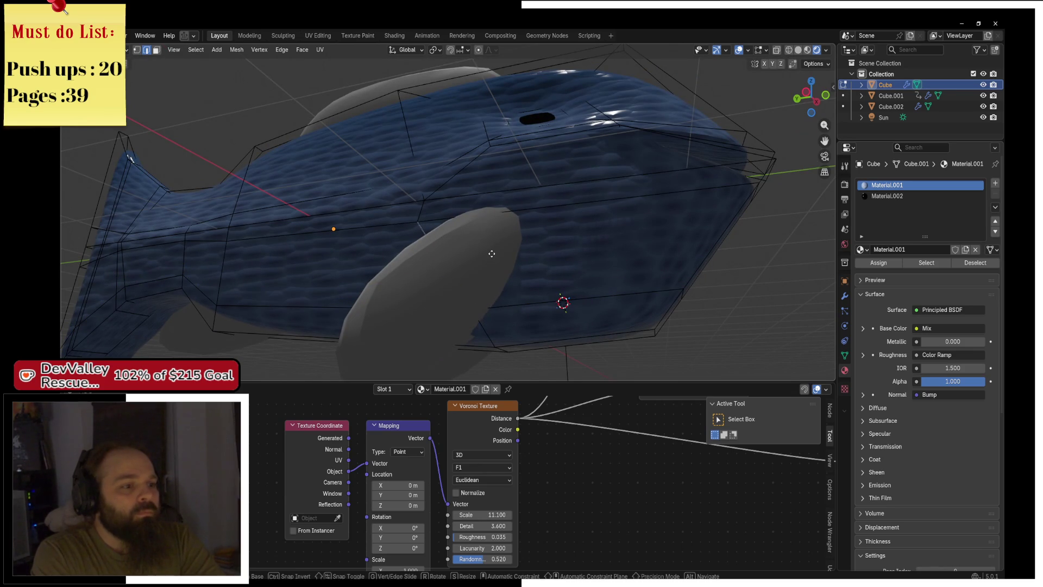
key("g")
key("y")
left_click(510, 253)
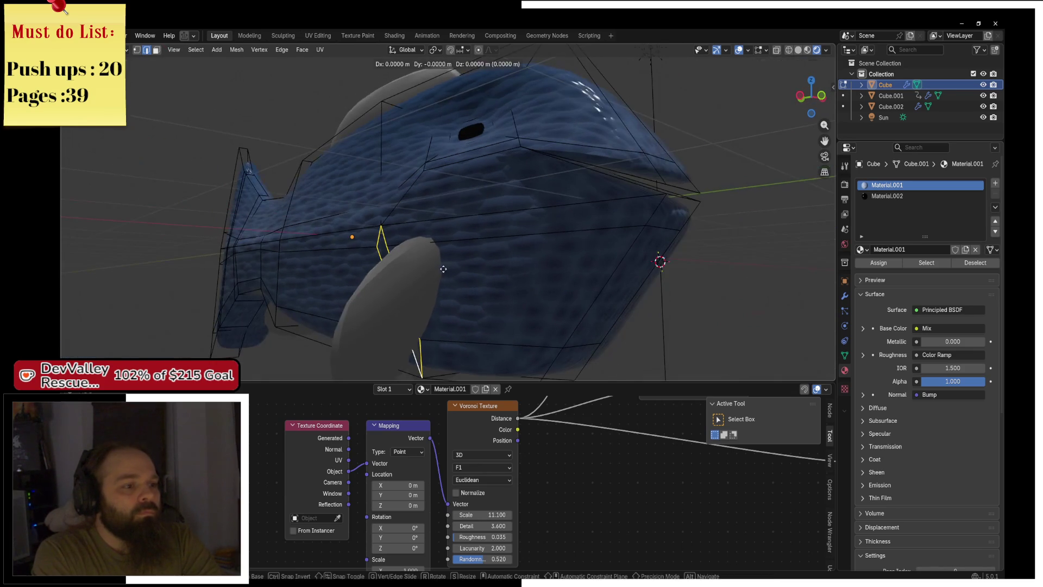
key("g")
key("y")
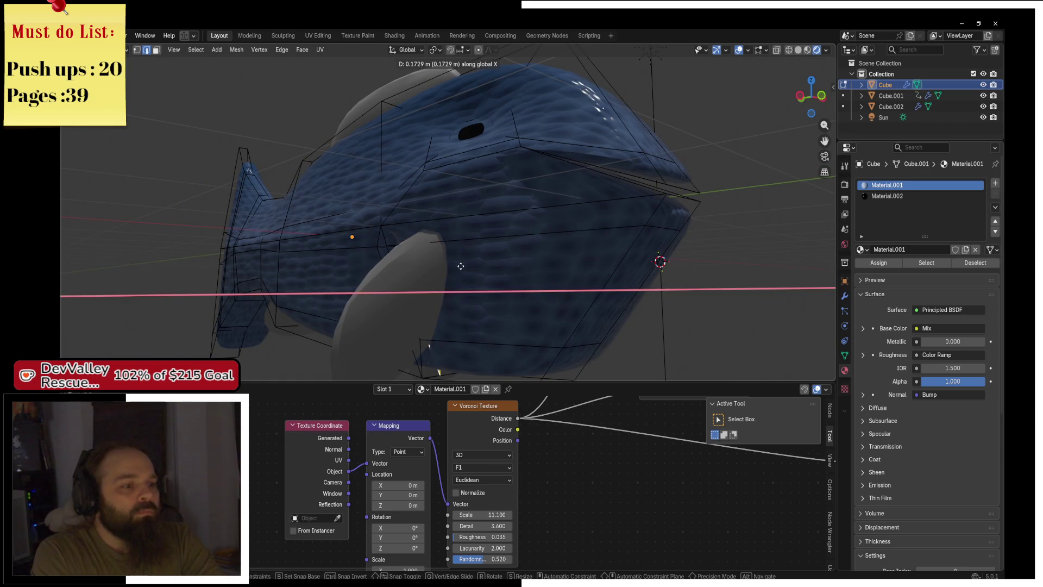
left_click(461, 266)
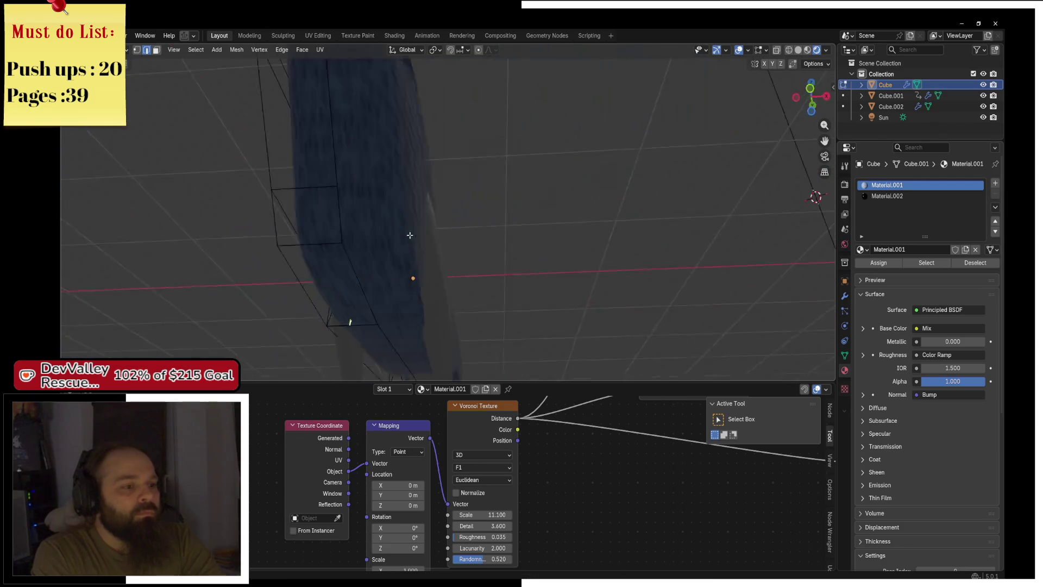
Raise an edge near the tail in X-ray, then return to Object Mode in Material Preview
key("shift+z")
scroll(433, 209, "up", 5)
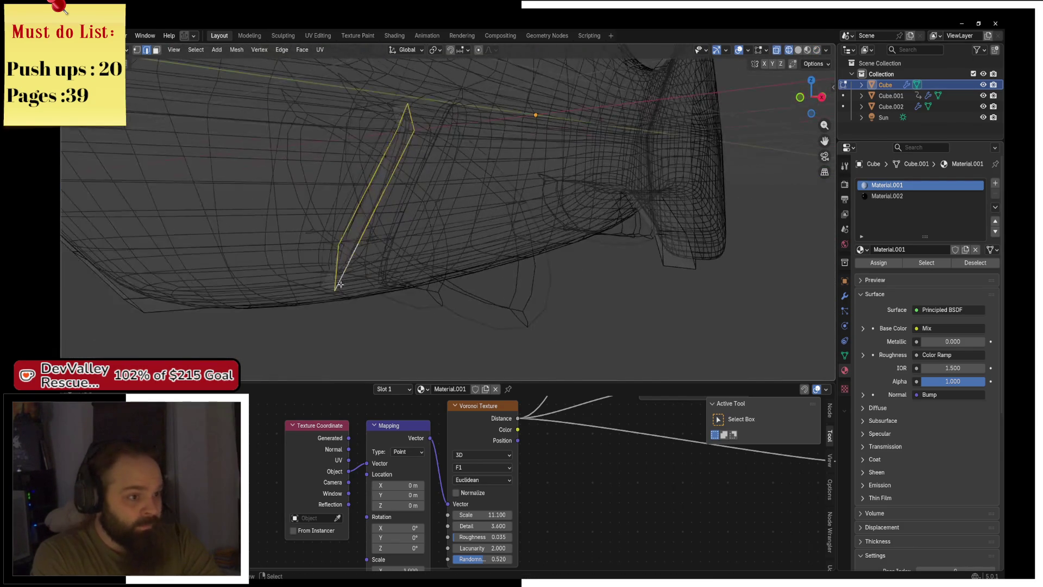
left_click(280, 283)
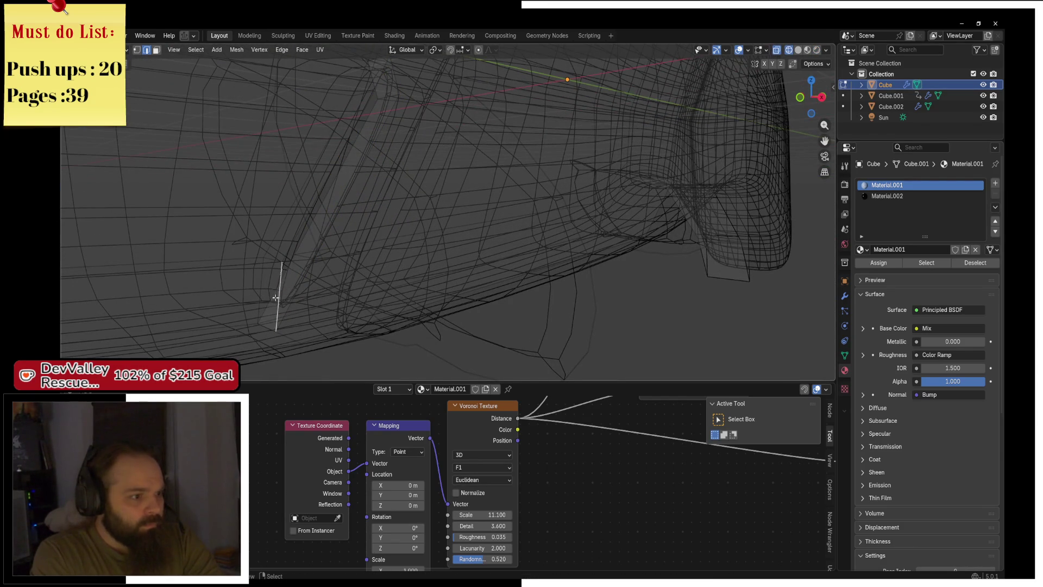
key("g")
key("Tab")
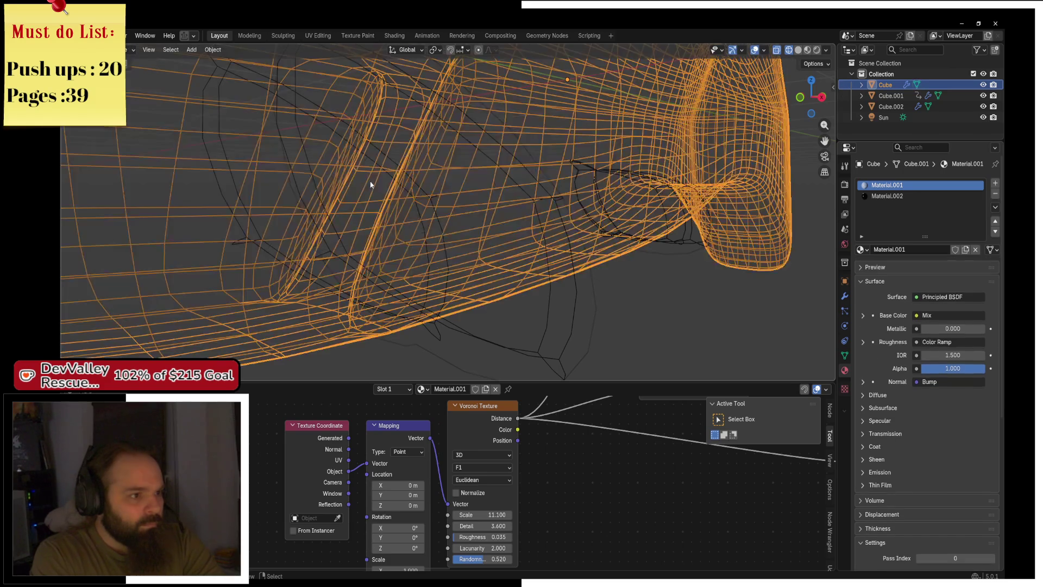
key("z")
left_click(388, 248)
scroll(576, 225, "down", 6)
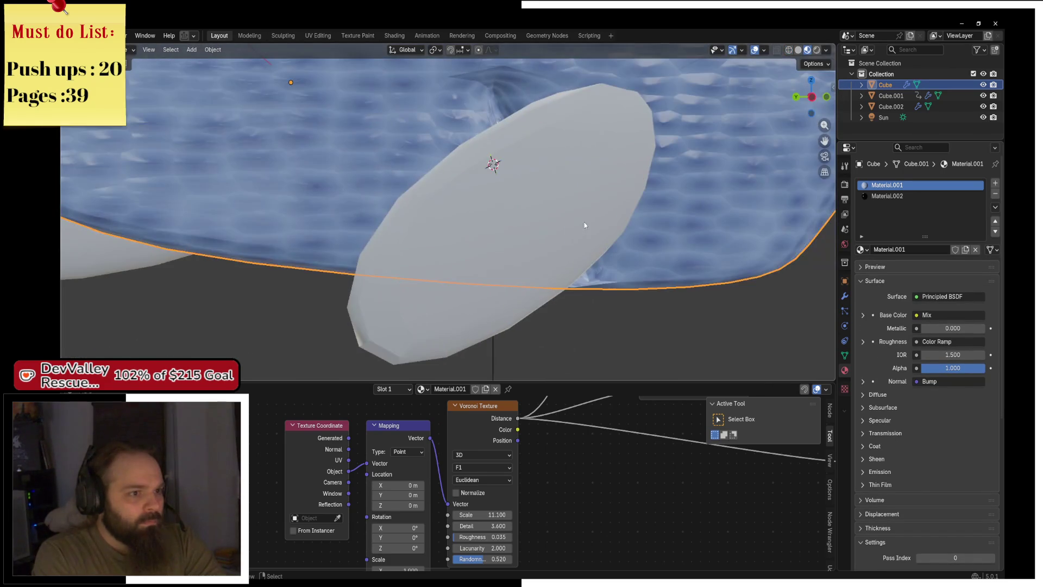
key("Tab")
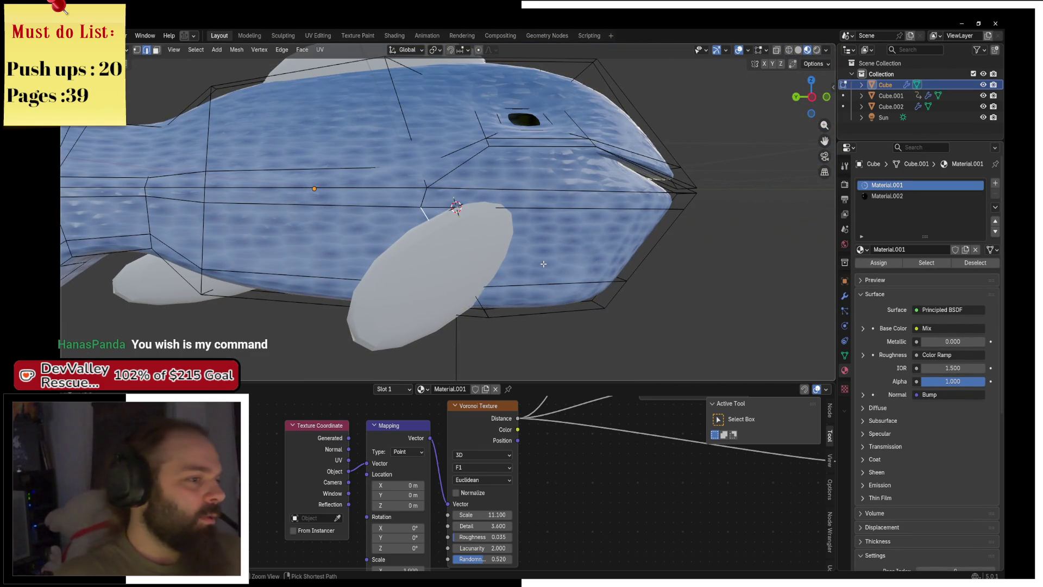
key("ctrl+Tab")
left_click(479, 261)
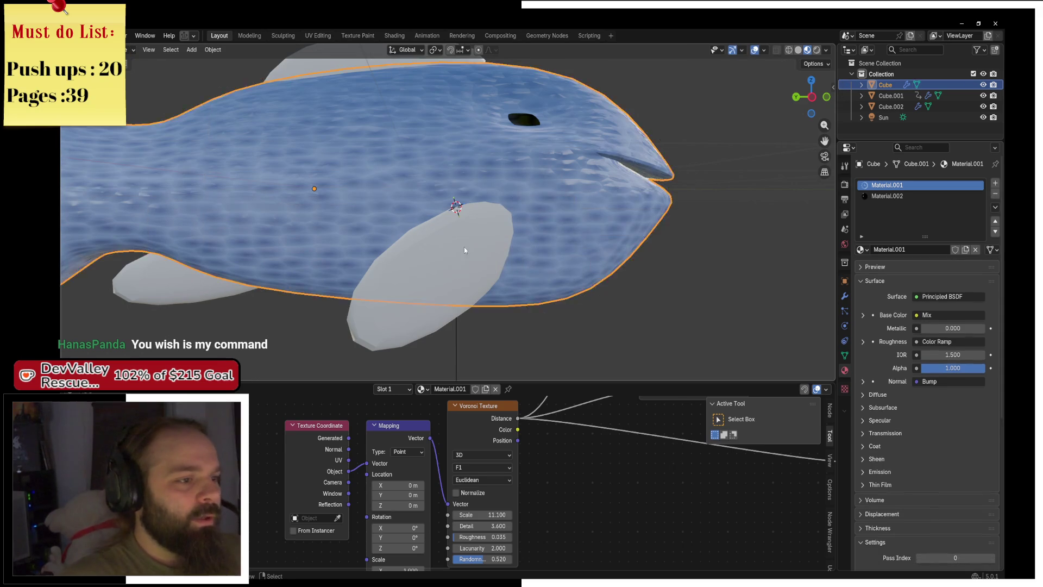
mouse_move(464, 247)
left_mouse_down()
mouse_move(595, 265)
mouse_move(449, 272)
mouse_move(560, 258)
mouse_move(553, 267)
left_mouse_up()
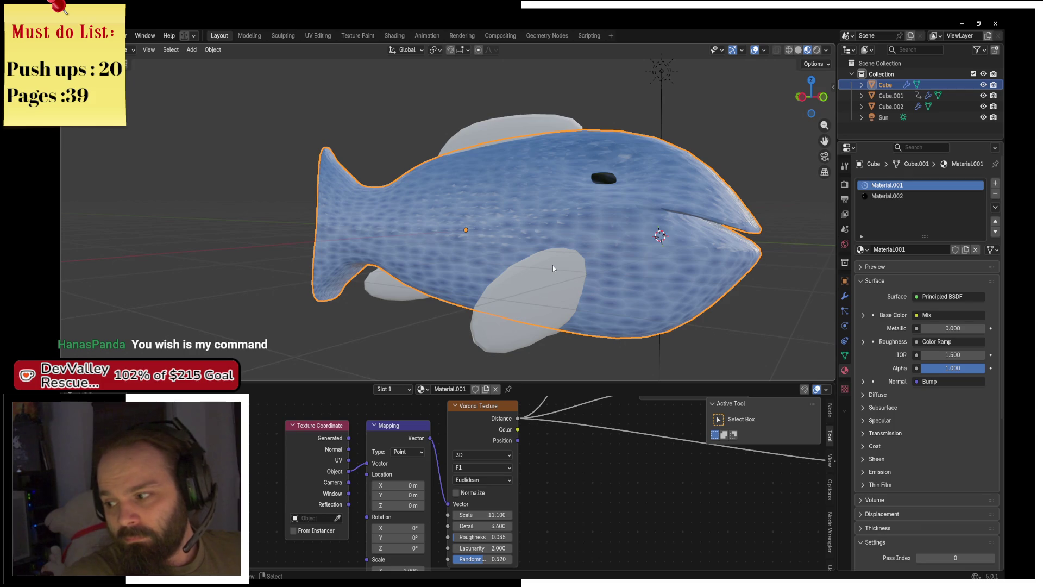
mouse_move(561, 260)
left_mouse_down()
mouse_move(568, 194)
mouse_move(406, 199)
mouse_move(548, 190)
mouse_move(489, 175)
mouse_move(563, 181)
mouse_move(571, 236)
mouse_move(559, 238)
left_mouse_up()
scroll(543, 245, "up", 5)
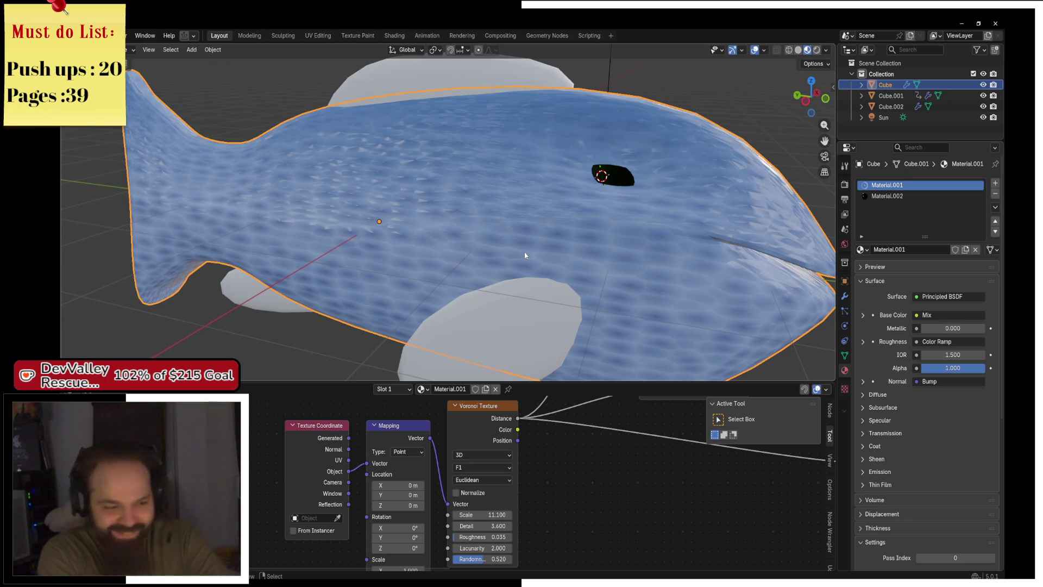
left_click_drag(525, 256, 470, 249)
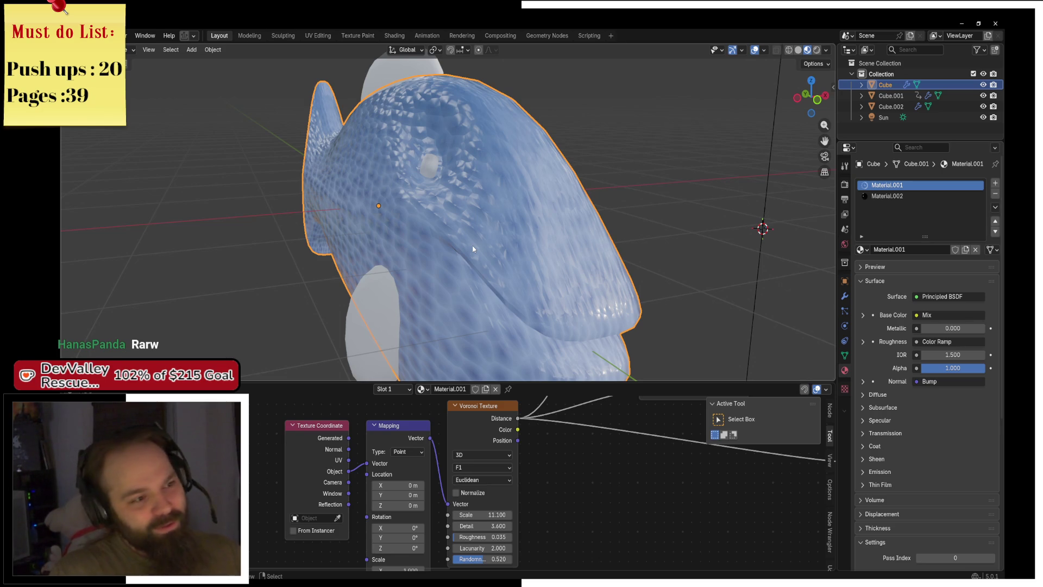
mouse_move(469, 234)
left_mouse_down()
mouse_move(533, 237)
mouse_move(477, 233)
mouse_move(512, 257)
mouse_move(541, 239)
mouse_move(640, 239)
mouse_move(581, 207)
mouse_move(468, 220)
mouse_move(478, 228)
left_mouse_up()
left_click(511, 257)
left_click(577, 212)
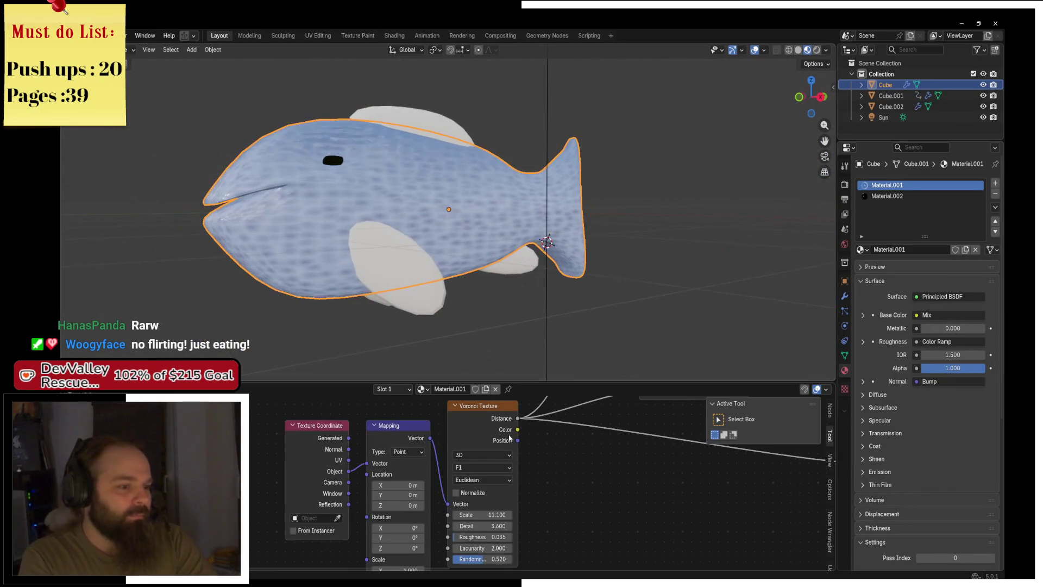
scroll(517, 446, "down", 5)
Duplicate the three texture nodes below the originals and wire the new Gradient Texture to the output
scroll(487, 547, "down", 2)
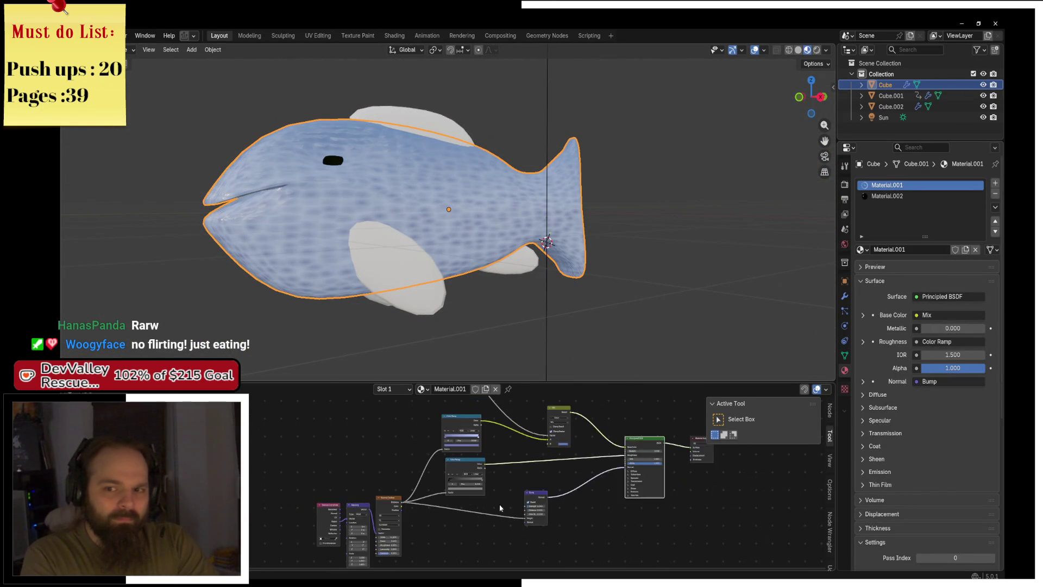
left_click_drag(496, 506, 452, 444)
scroll(278, 399, "up", 1)
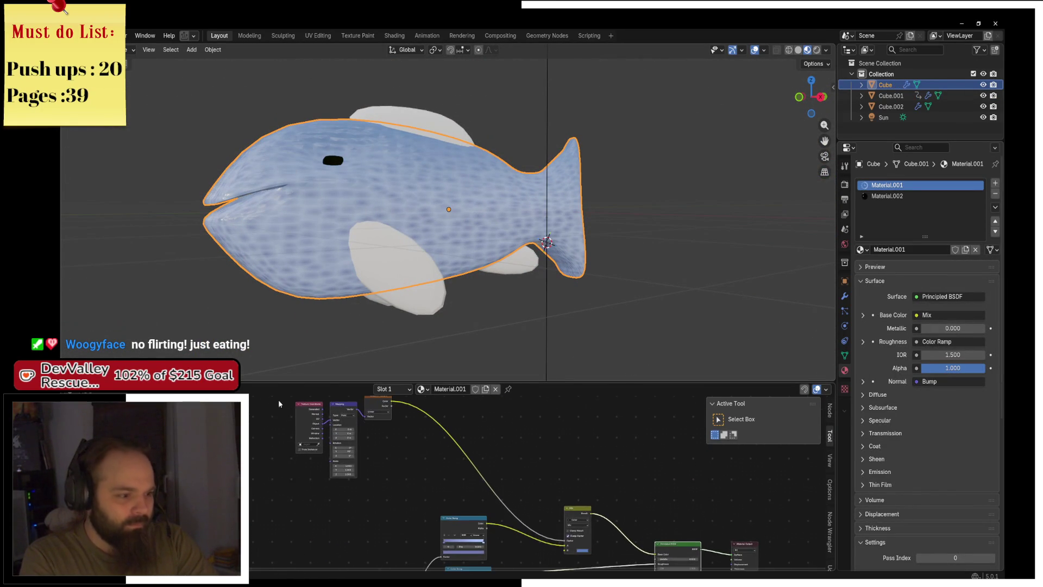
left_click_drag(262, 405, 378, 505)
key("shift+d")
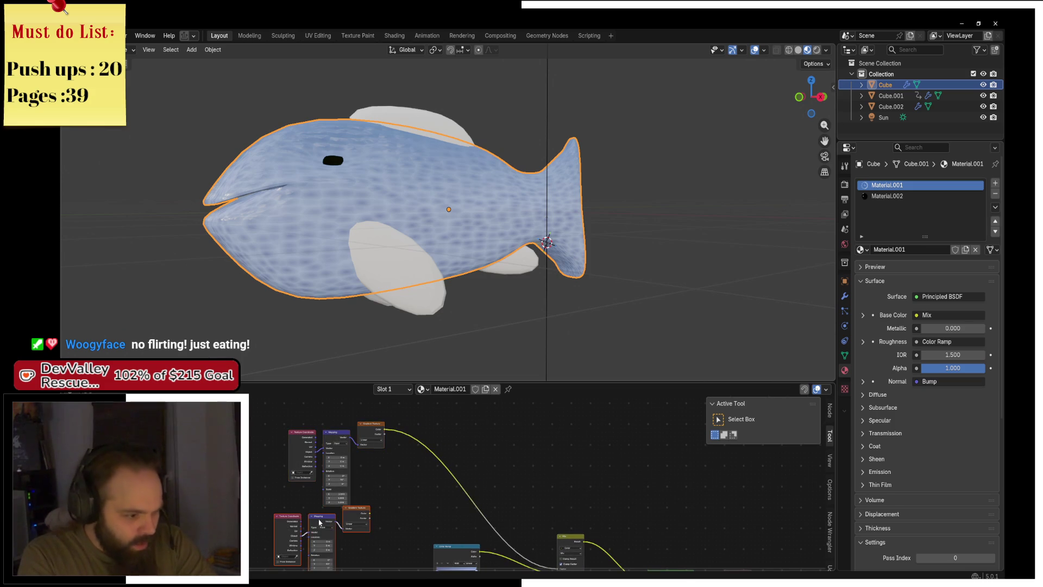
left_click(372, 517)
left_click(378, 514, "ctrl+shift")
scroll(402, 497, "up", 4)
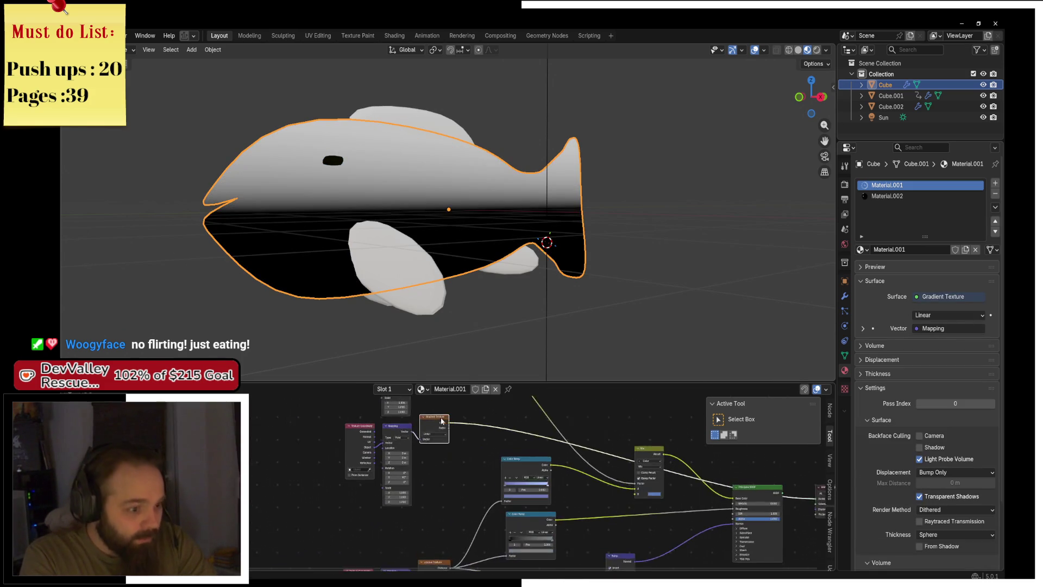
scroll(414, 507, "up", 2)
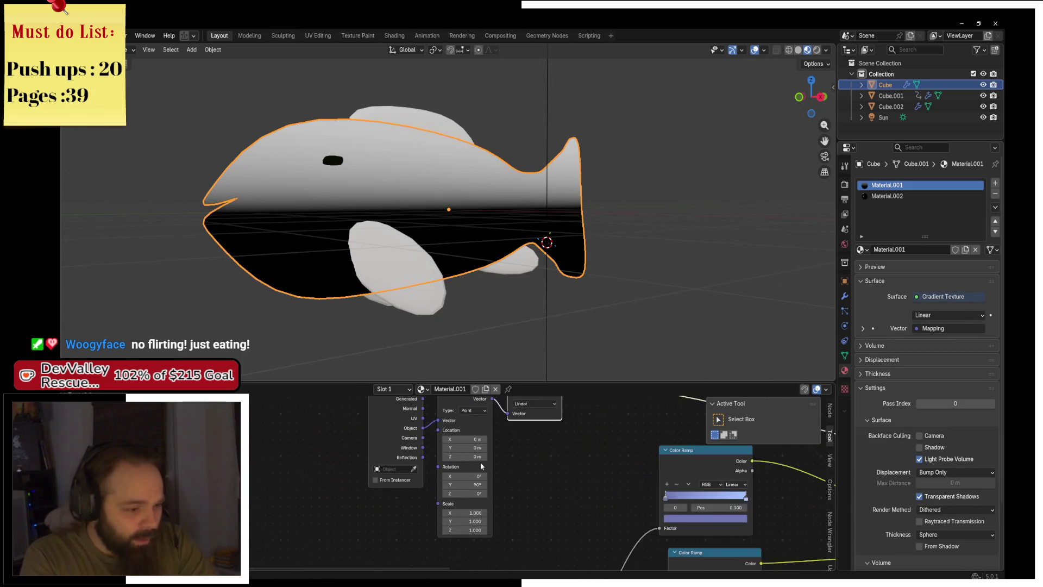
Rotate the new Mapping node to 270° on Y, trying 90°, 118°, 180° and X scale 5.9
left_click(486, 485)
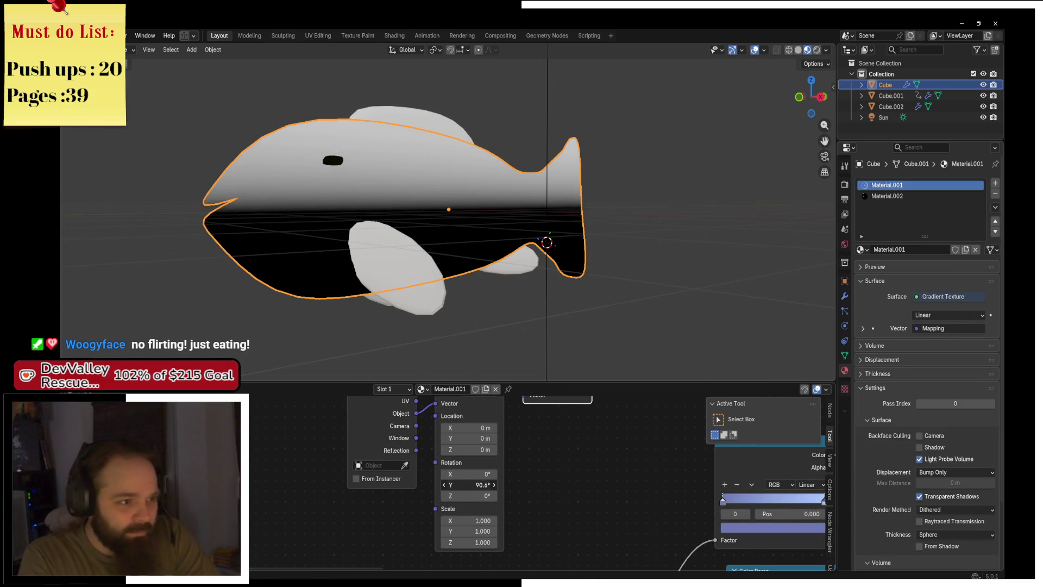
type("90")
key("Return")
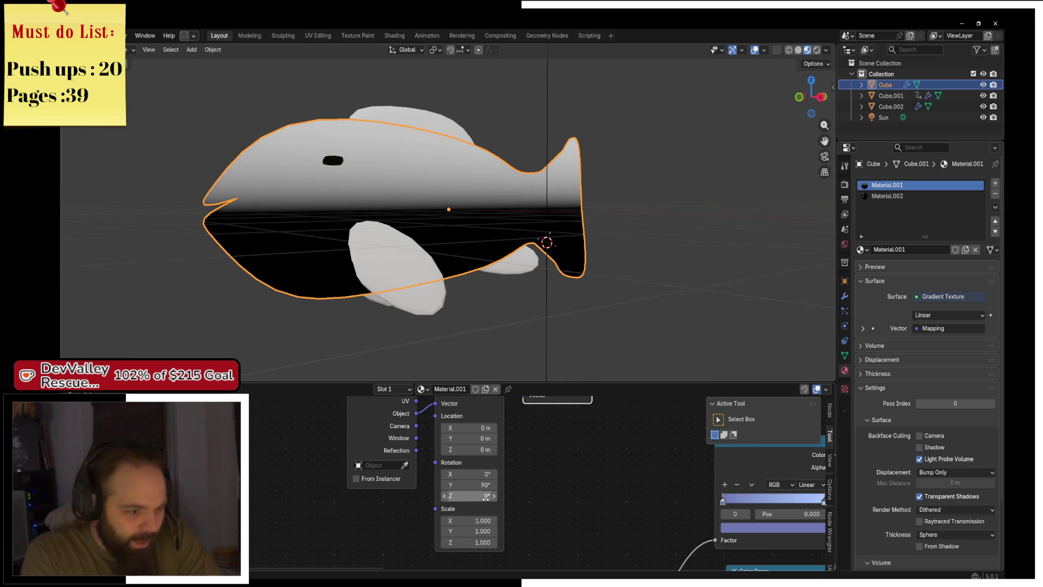
left_click(486, 521)
type("5.9")
key("Return")
left_click(484, 484)
type("118")
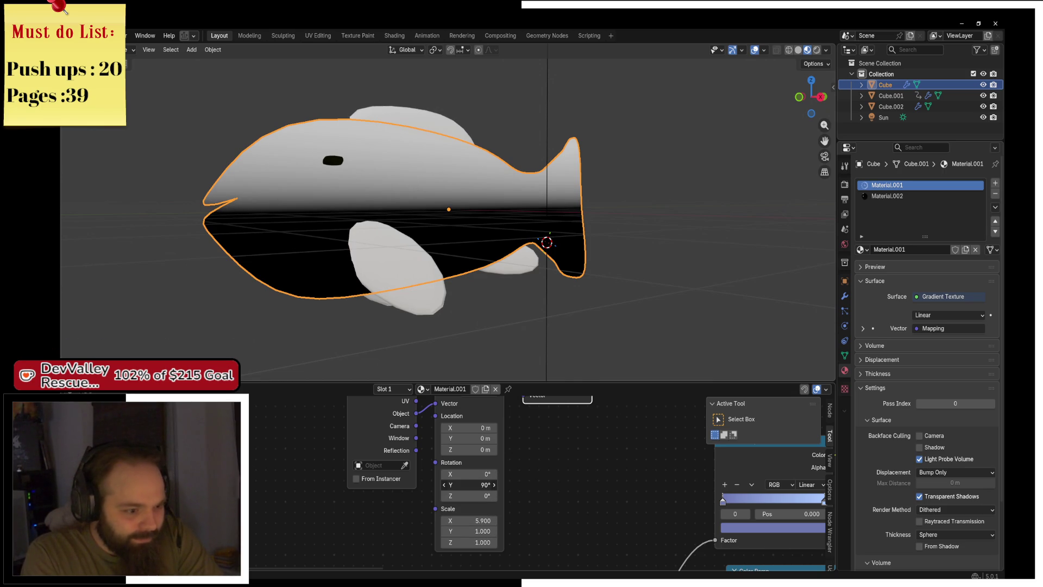
key("Return")
left_click(477, 485)
left_click_drag(471, 485, 519, 485)
type("0")
key("Return")
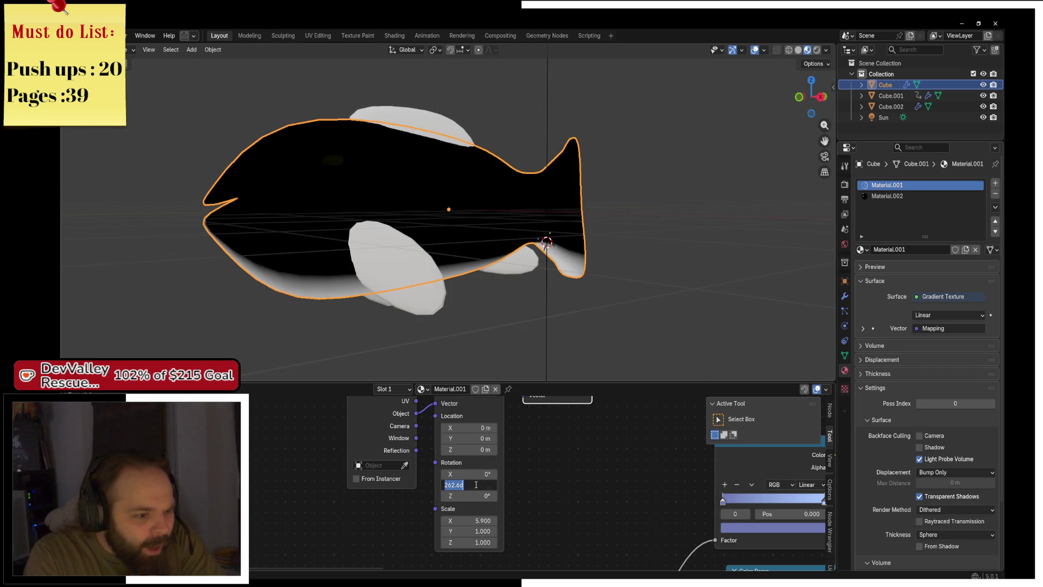
type("270")
key("Return")
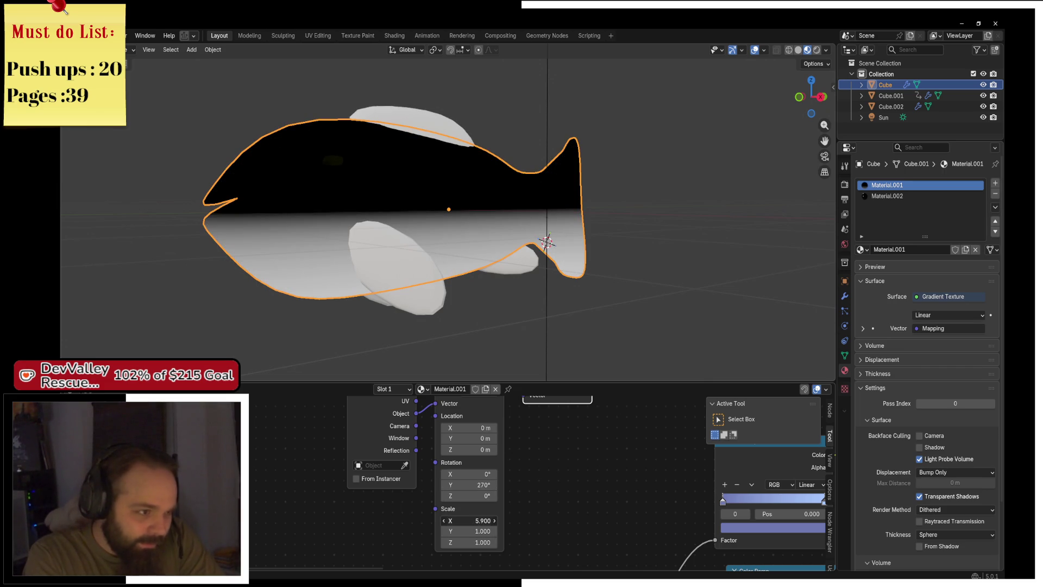
Set the mapping Scale to 1.0, 2.7, 0.6 and Location to -0.2, -6.7, 0.6
left_click(491, 523)
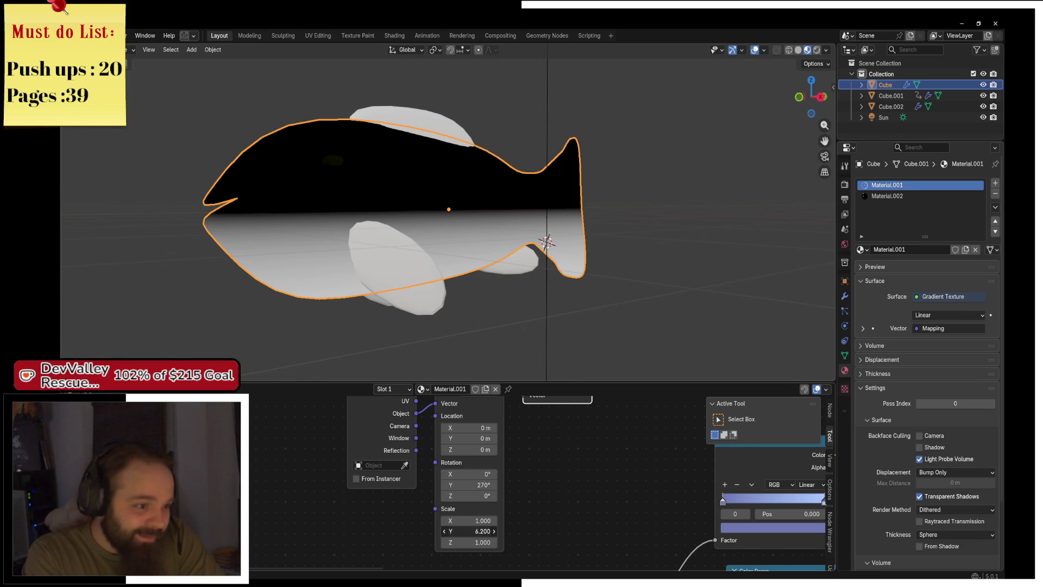
mouse_move(478, 531)
left_mouse_down()
mouse_move(440, 542)
mouse_move(472, 543)
left_mouse_up()
key("ctrl+c")
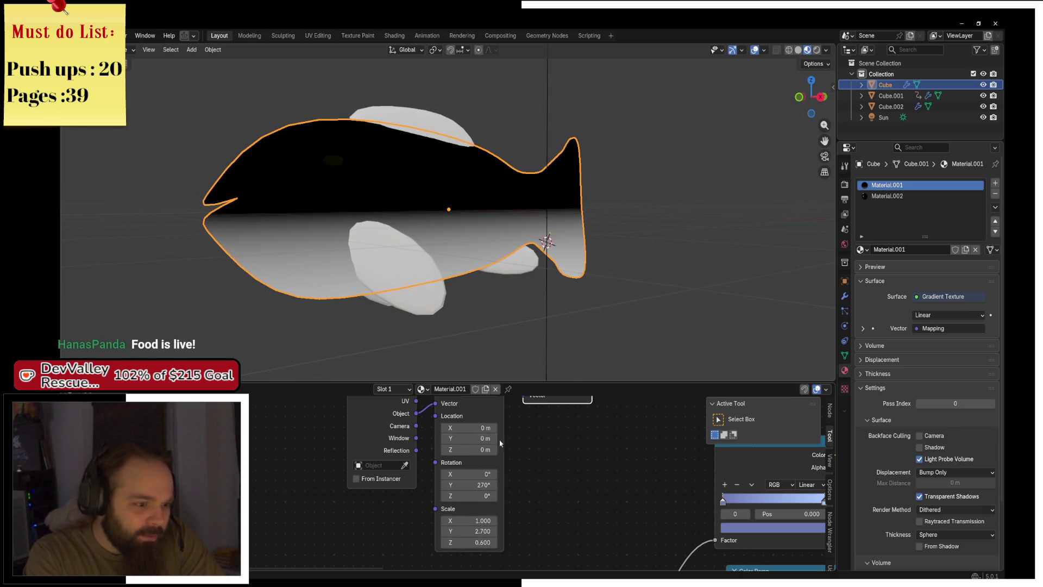
key("ctrl+v")
mouse_move(468, 438)
left_mouse_down()
mouse_move(478, 428)
mouse_move(462, 428)
left_mouse_up()
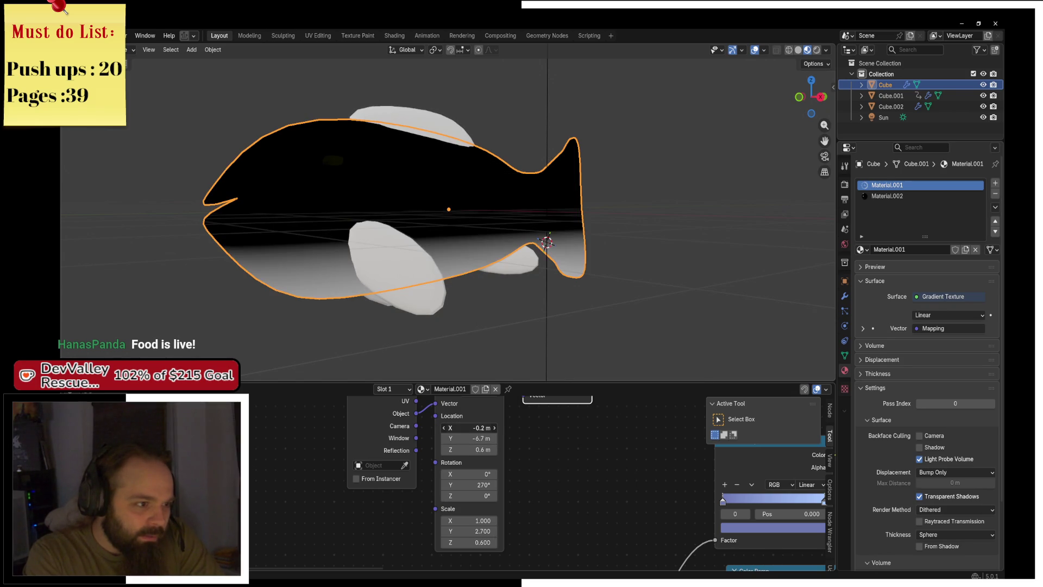
Enlarge the node editor, add a Mix Color node and feed the gradient's colour into B
scroll(419, 424, "down", 3)
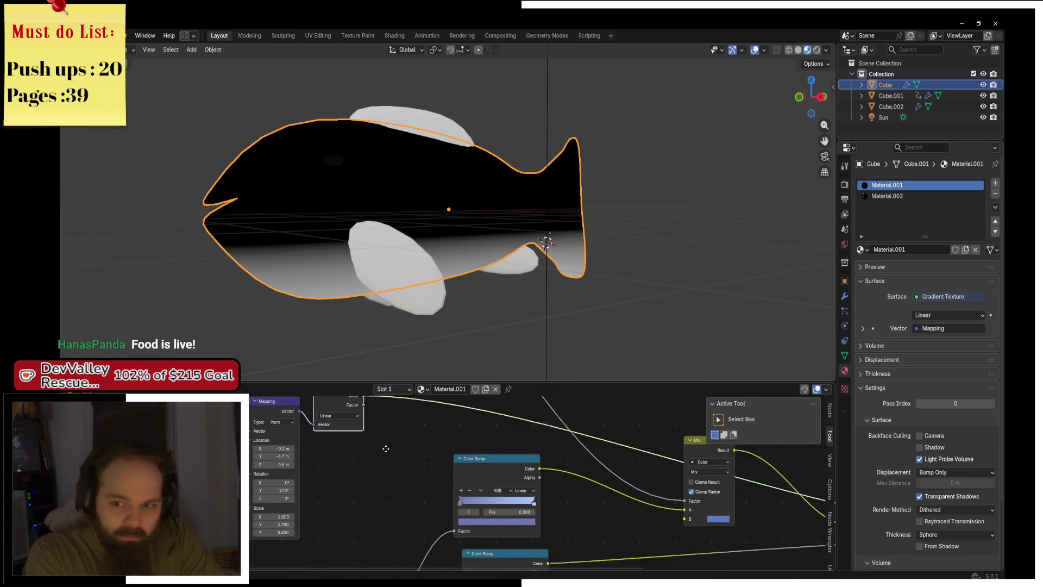
scroll(419, 423, "down", 4)
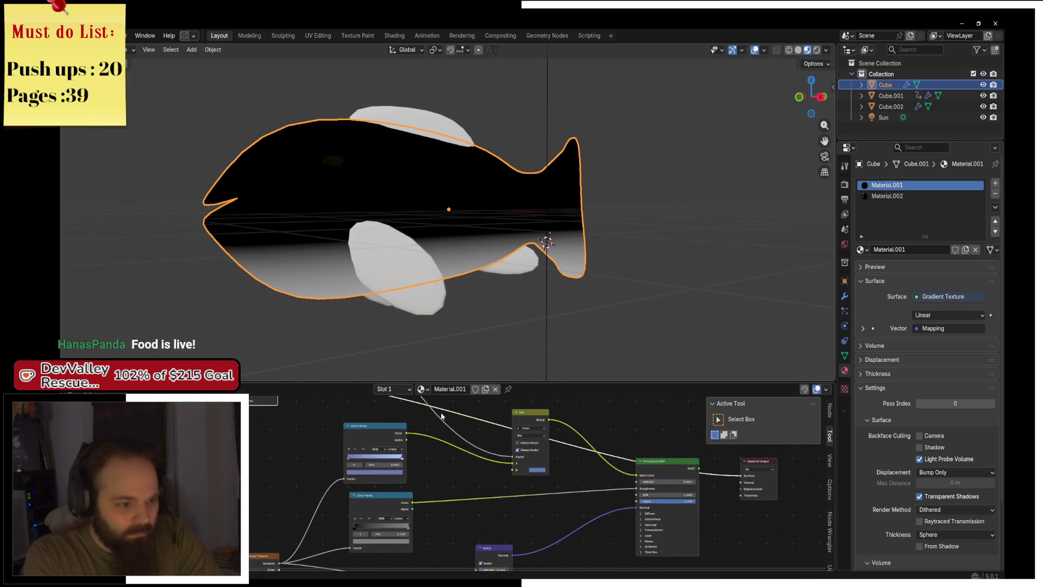
left_click_drag(471, 382, 472, 234)
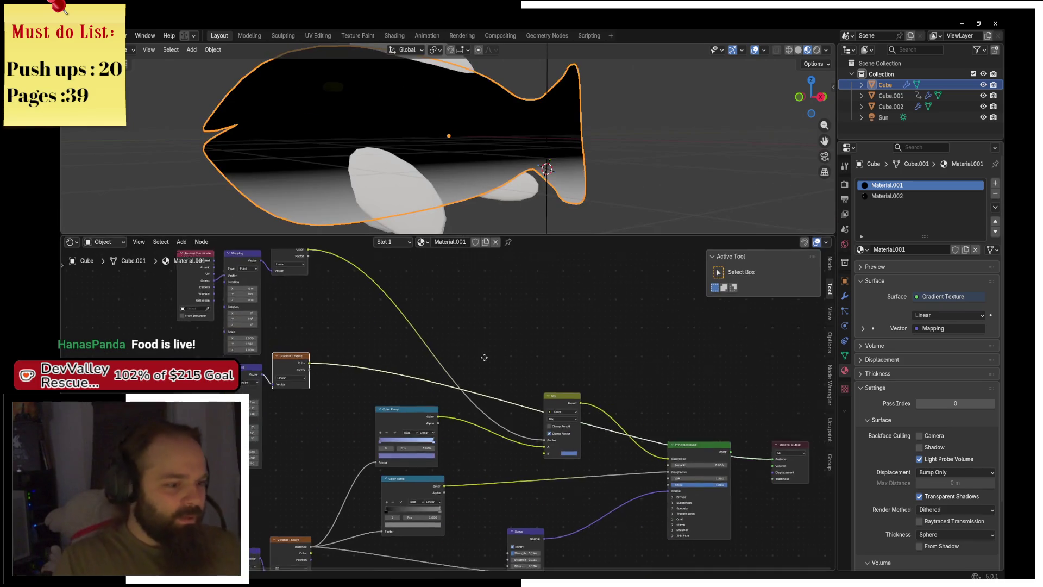
key("shift+a")
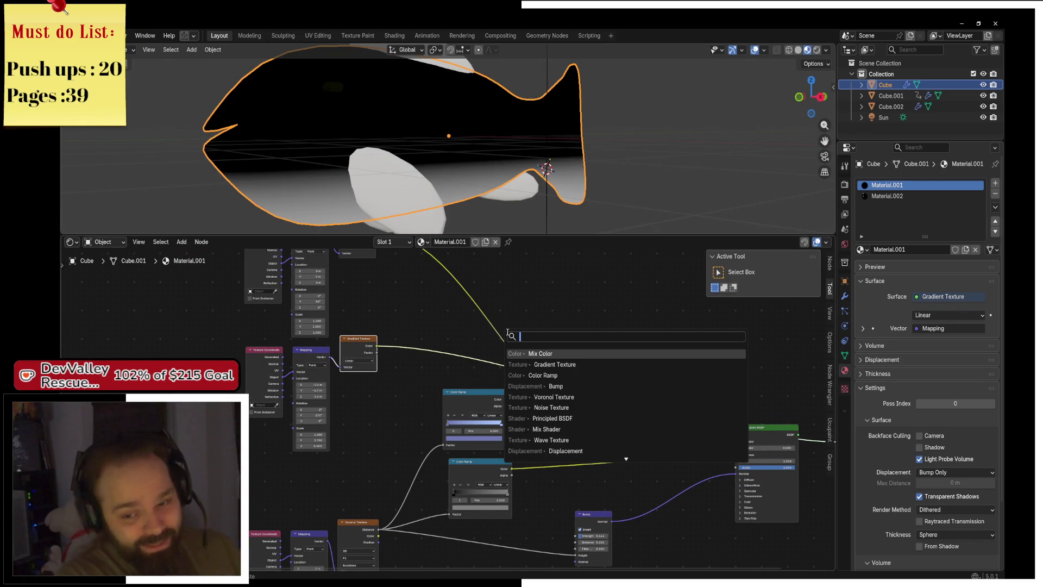
key("Return")
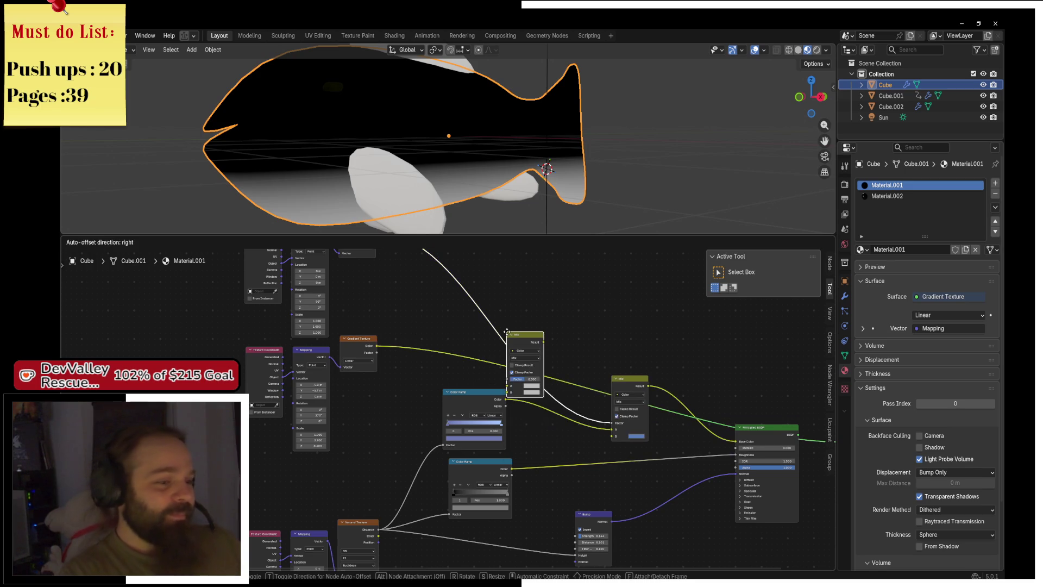
left_click(483, 275)
scroll(471, 382, "up", 2)
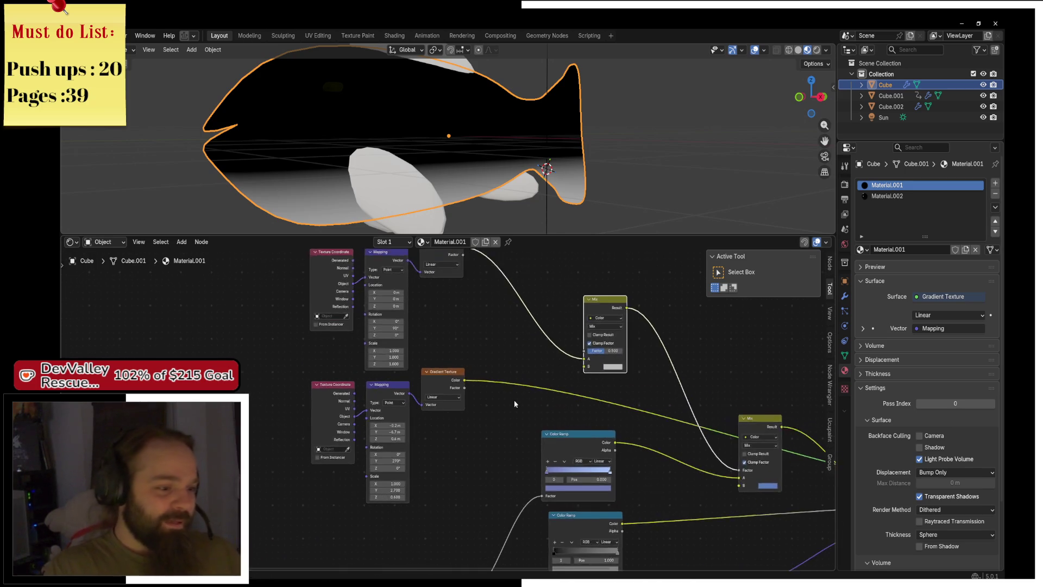
left_click_drag(468, 375, 607, 359)
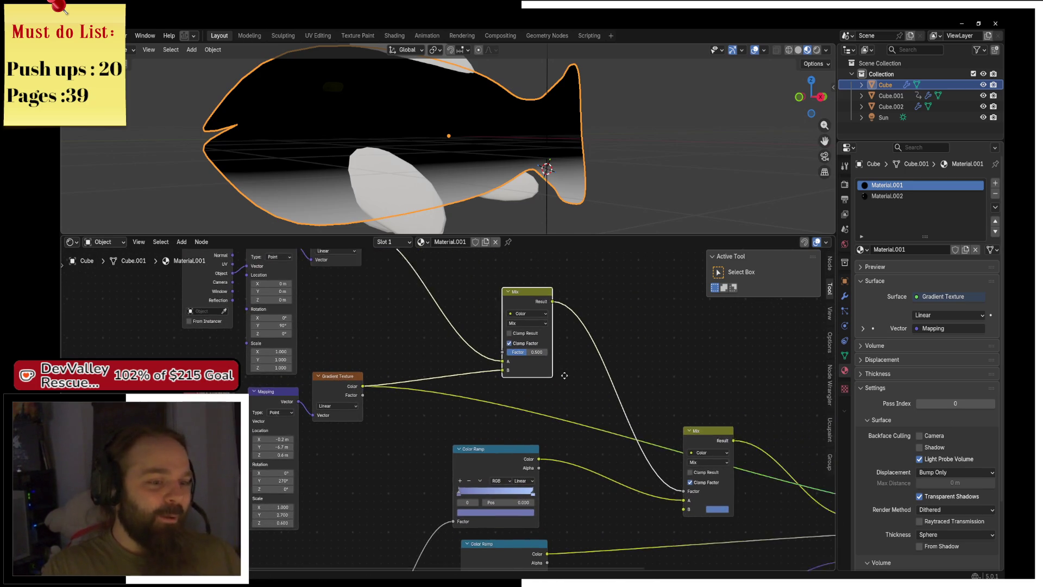
scroll(505, 297, "right", 5)
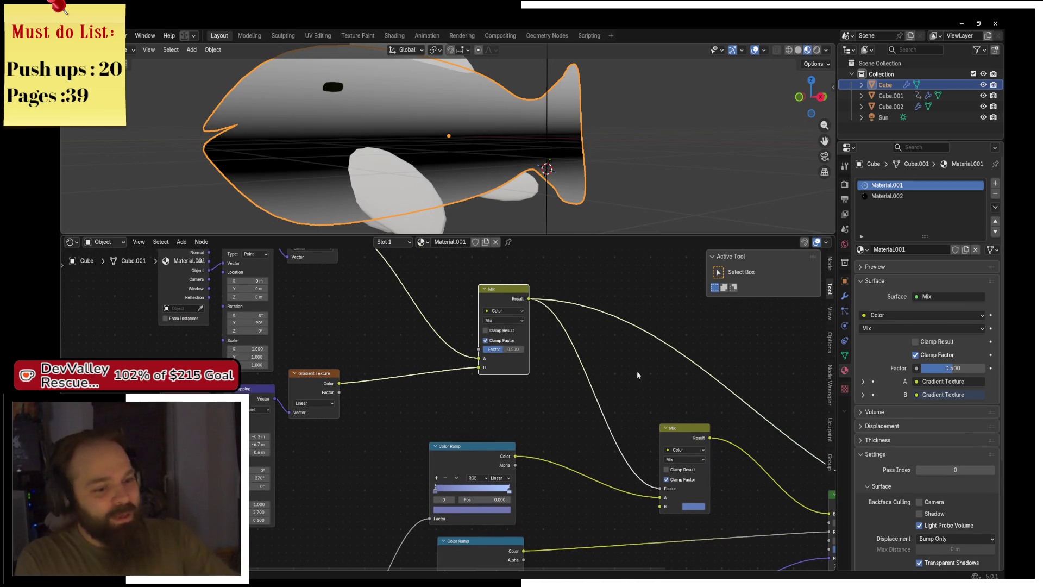
scroll(636, 371, "right", 5)
scroll(637, 371, "down", 2)
left_click(569, 394, "ctrl+shift")
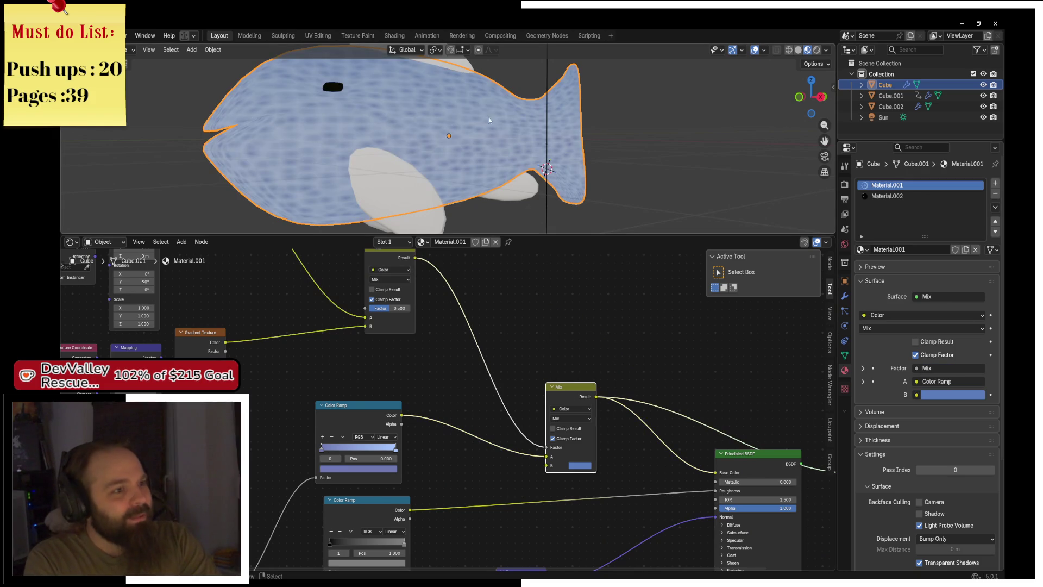
Route the gradient link into the Mix Factor input and set the A colour to pure white
scroll(471, 337, "left", 5)
scroll(471, 337, "up", 2)
right_click(471, 337)
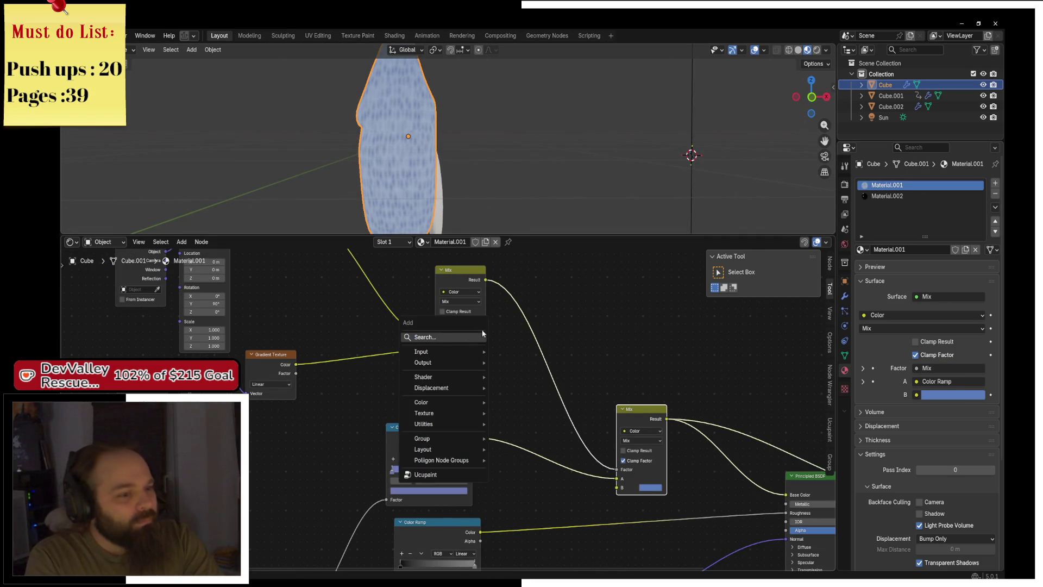
key("Escape")
left_click_drag(437, 340, 435, 330)
scroll(553, 161, "down", 5)
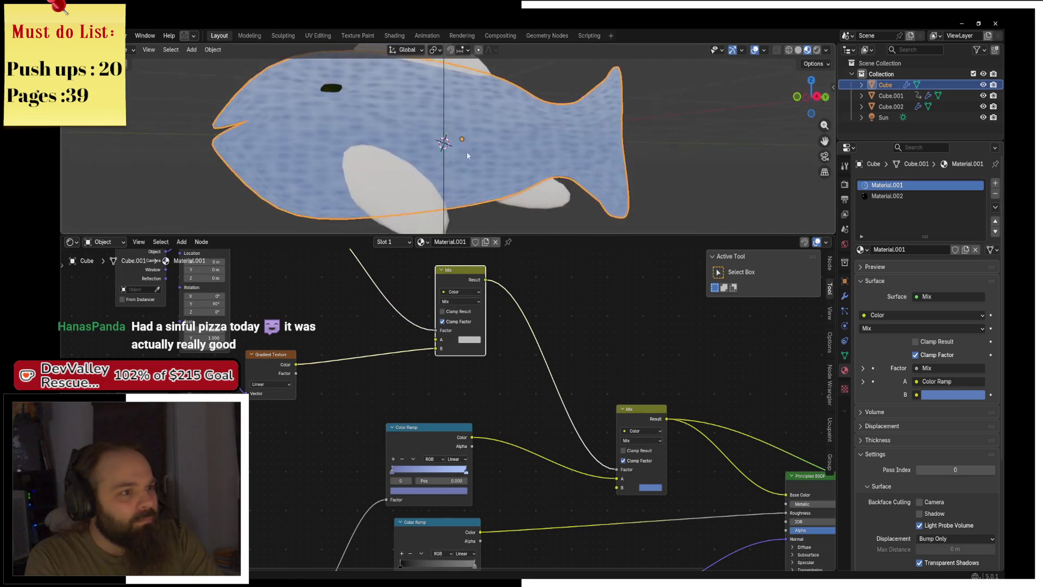
left_click(475, 343)
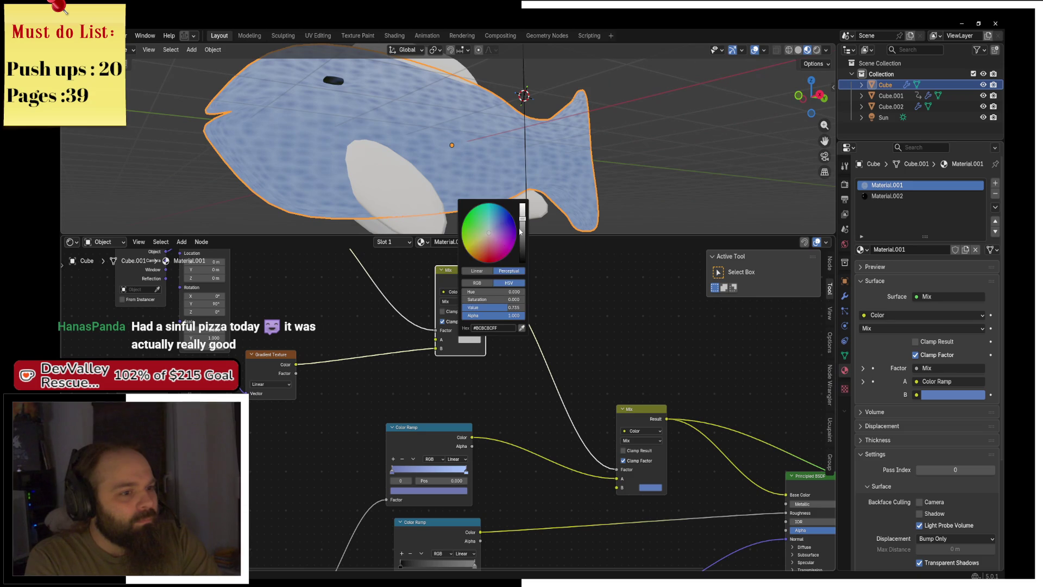
mouse_move(520, 232)
left_mouse_down()
mouse_move(523, 260)
mouse_move(523, 205)
left_mouse_up()
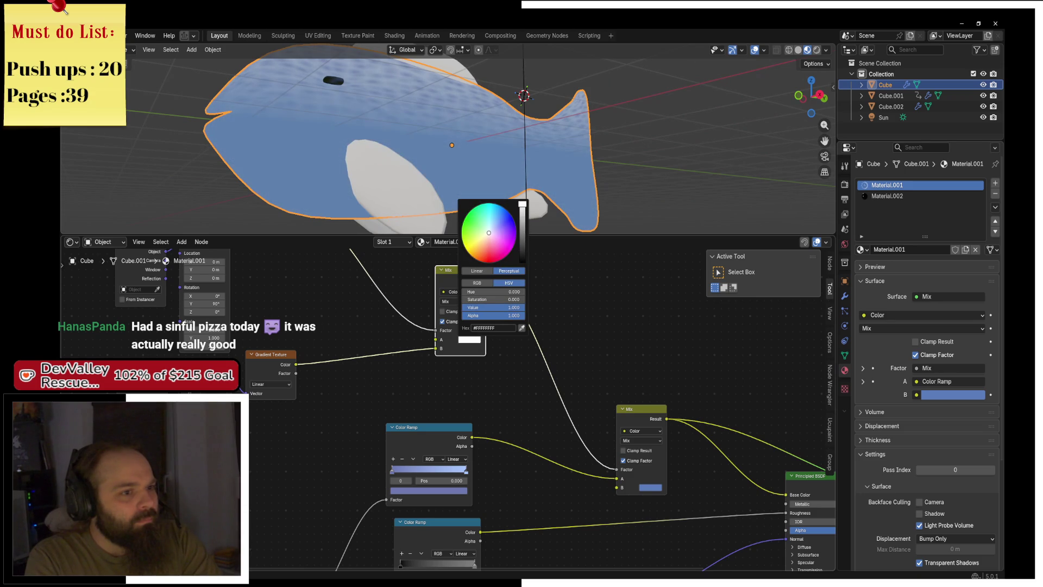
Preview the upper Mix node's result on the fish and bring the mapping nodes into view
scroll(460, 353, "up", 4)
left_click(460, 373, "ctrl+shift")
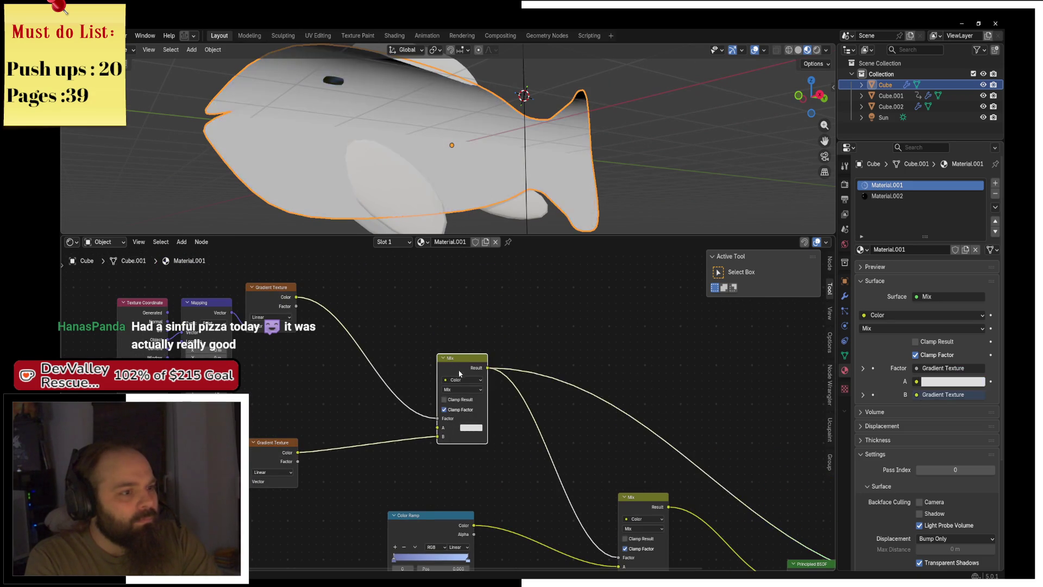
key("shift+a")
key("Escape")
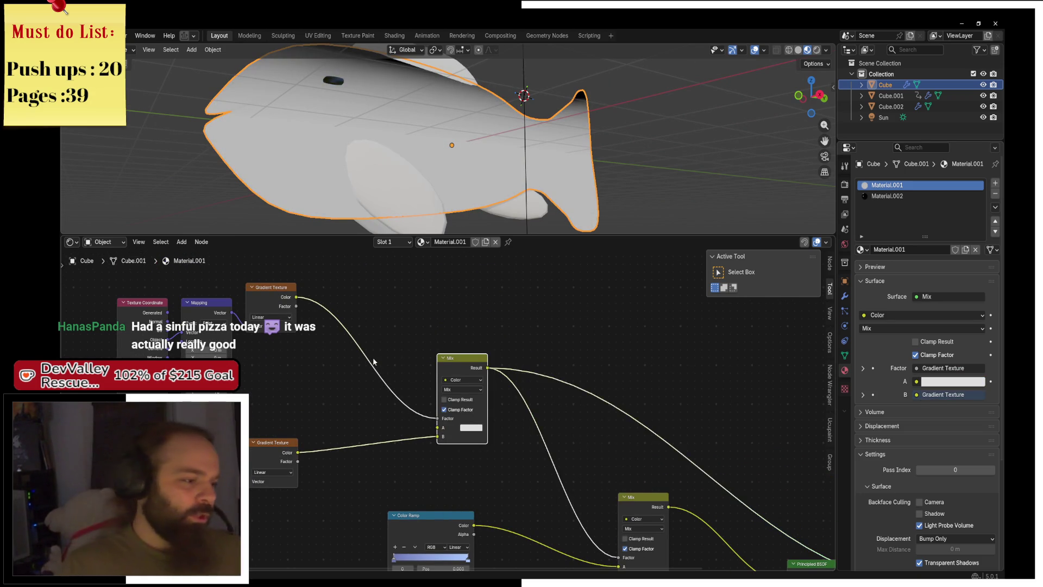
left_click_drag(376, 357, 444, 326)
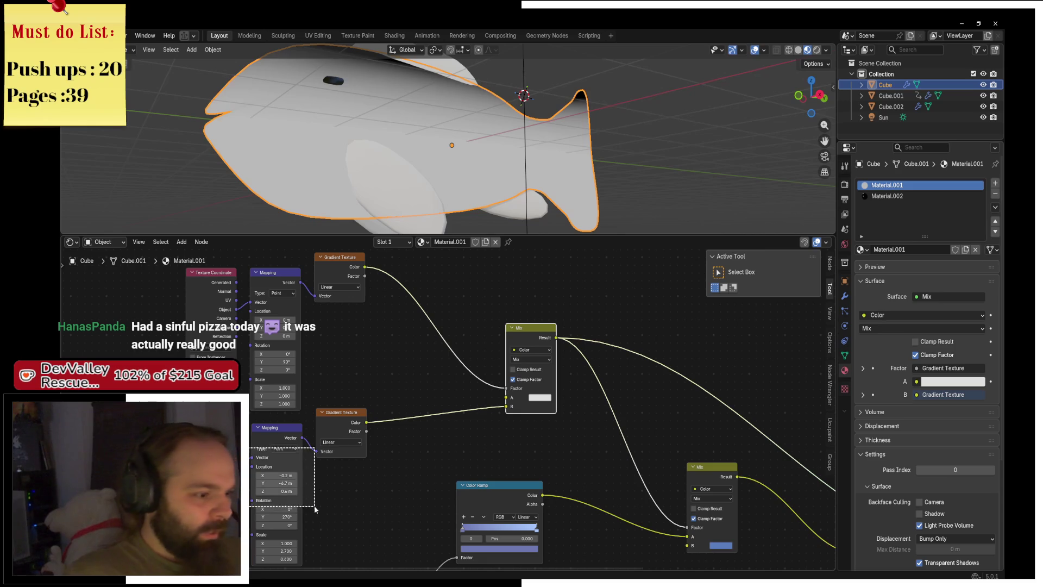
left_click(357, 513)
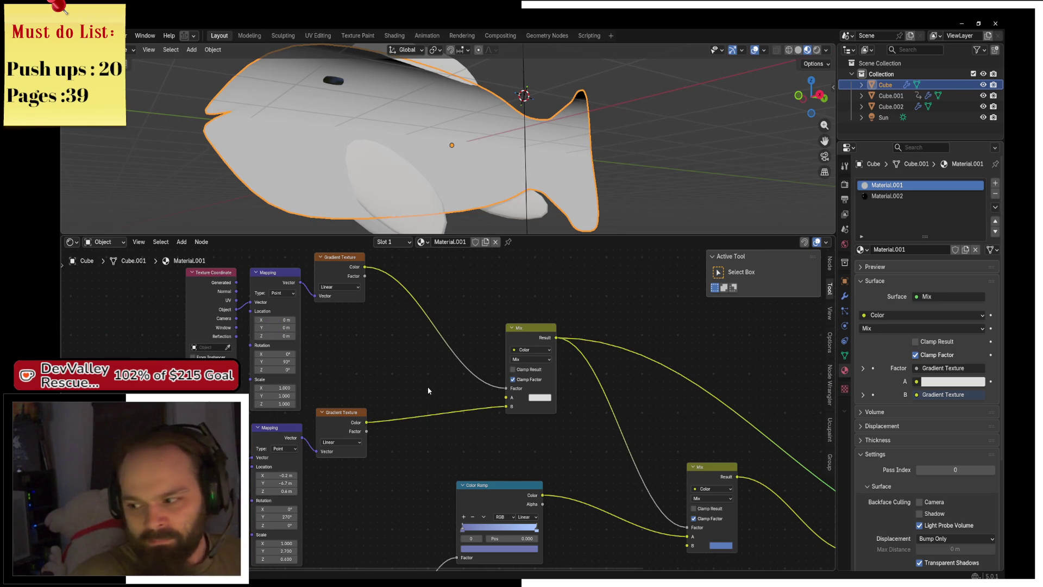
Search 'mix' for an extra Mix Color node on the gradient link, then cancel it
key("shift+a")
type("mix")
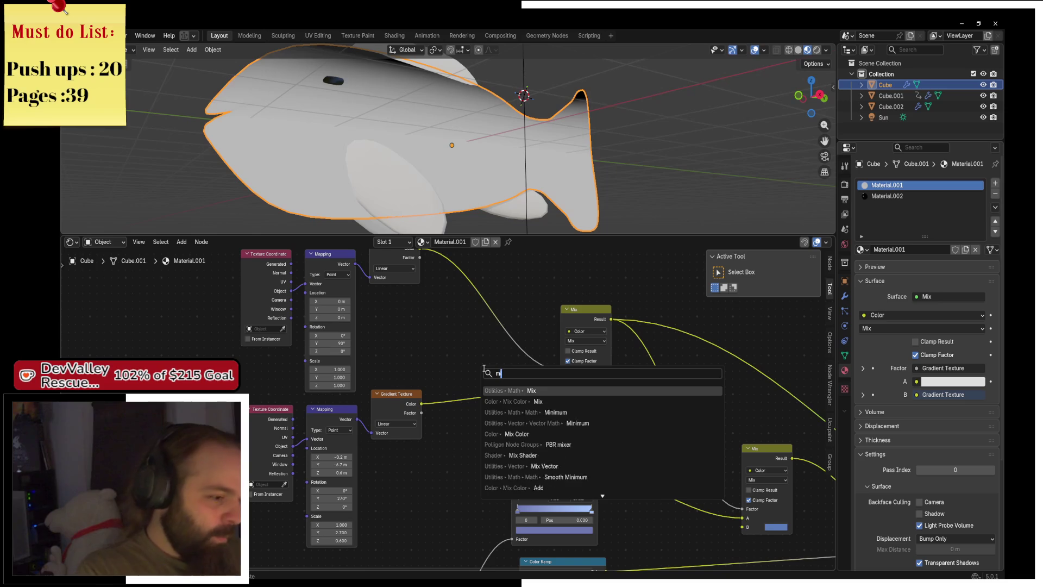
key("Down")
key("Down")
key("Return")
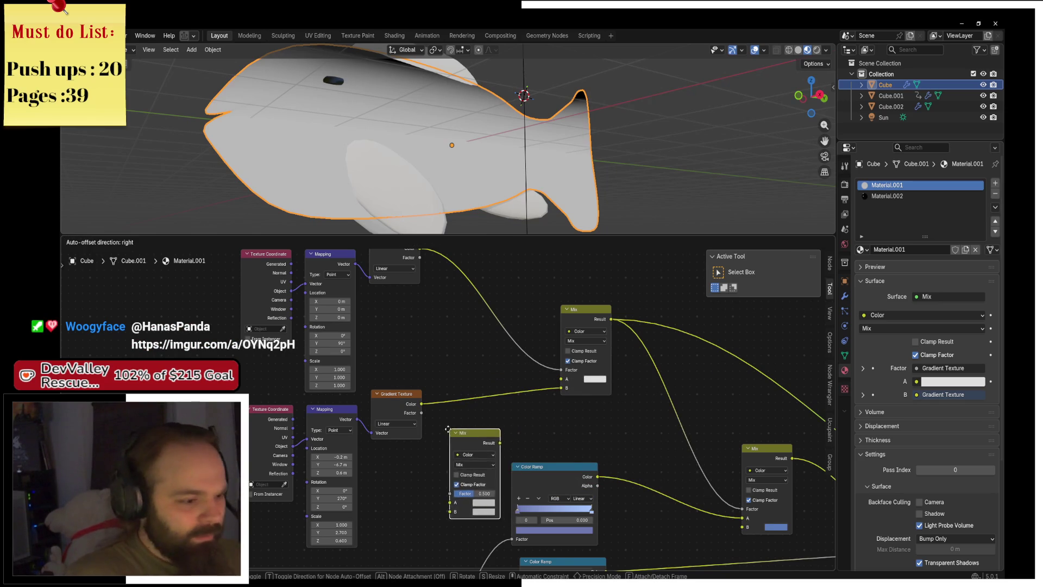
key("Escape")
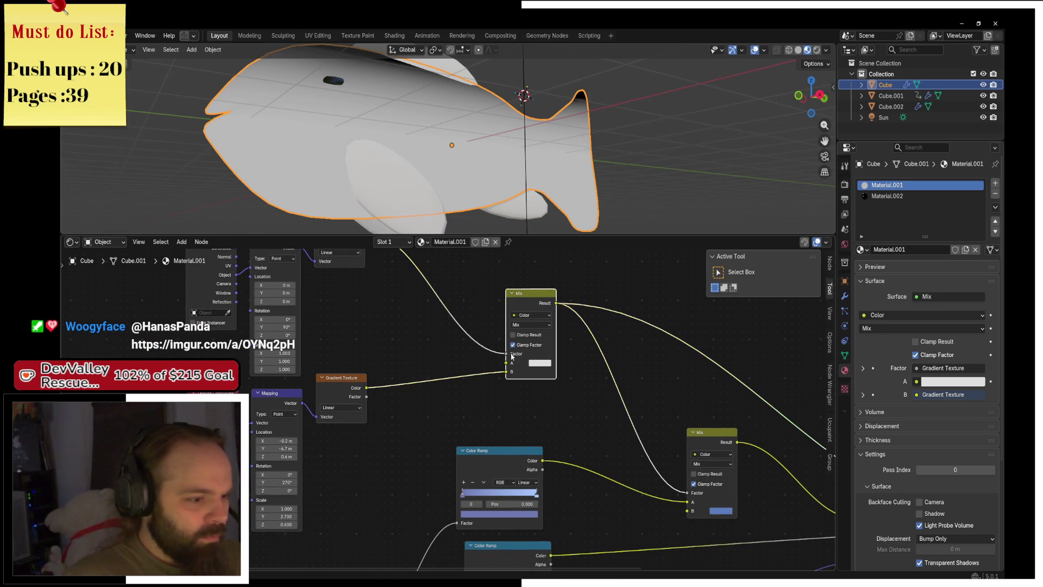
Reconnect the gradient to Mix A at factor 0.722 and preview the second Mix's blue material
mouse_move(506, 354)
left_mouse_down()
mouse_move(511, 368)
mouse_move(538, 356)
left_mouse_up()
scroll(507, 358, "right", 3)
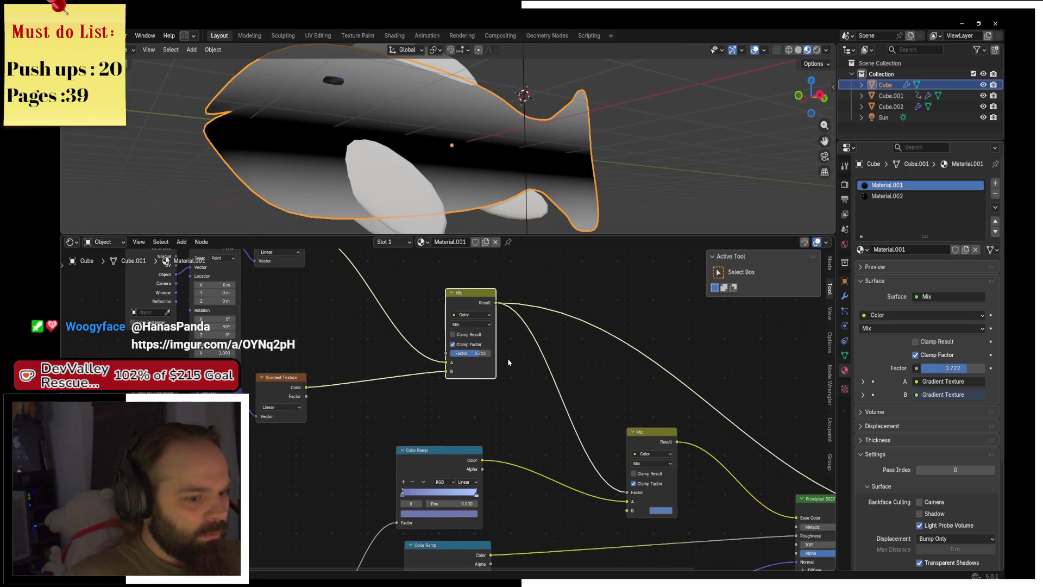
left_click(655, 448, "ctrl+shift")
key("shift+a")
Insert a Color Ramp between the two Mix nodes and slide its white stop left
type("co")
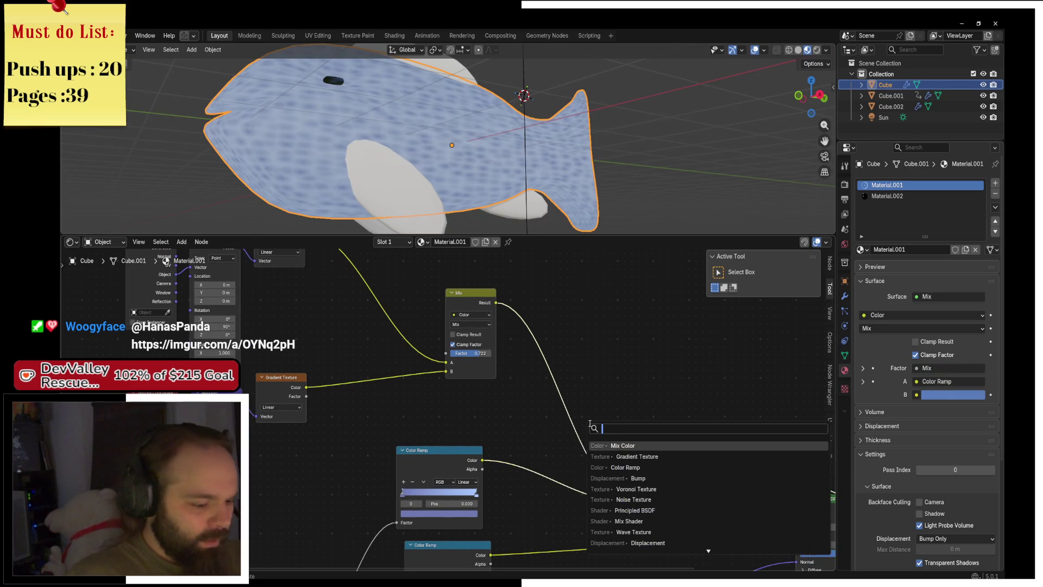
type("lor ram")
key("Return")
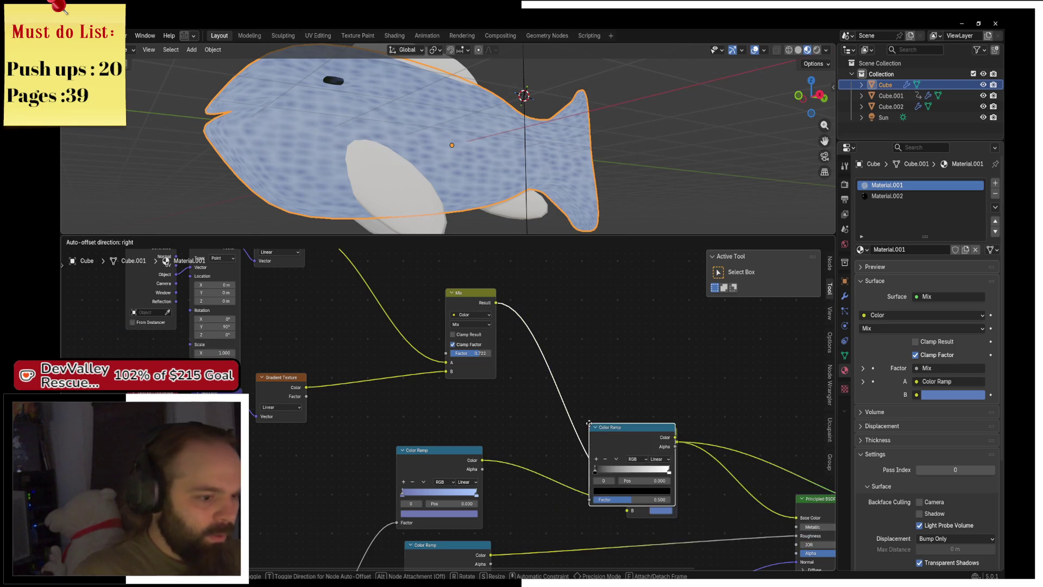
left_click(514, 323)
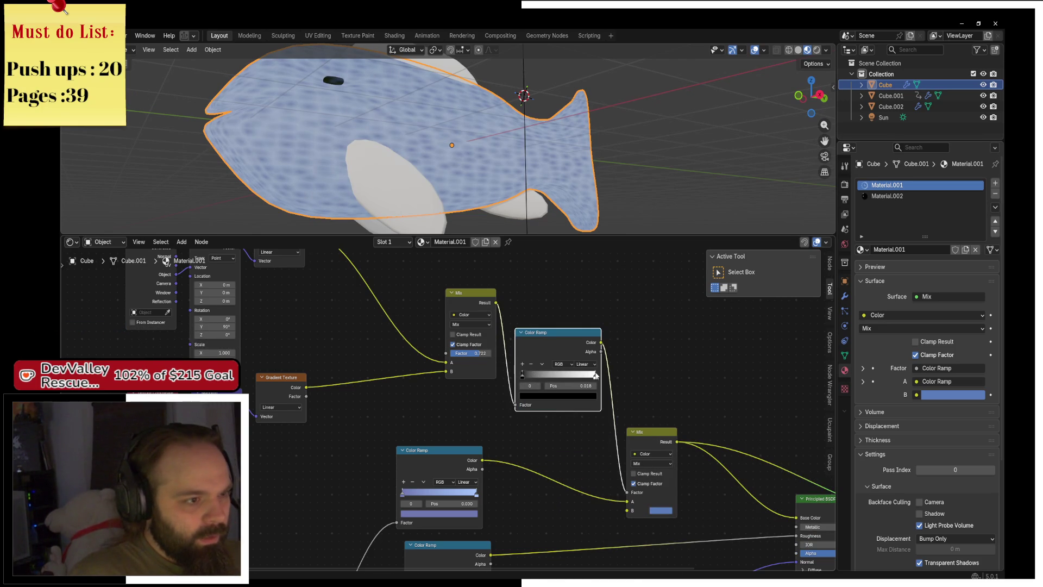
left_click_drag(595, 375, 533, 371)
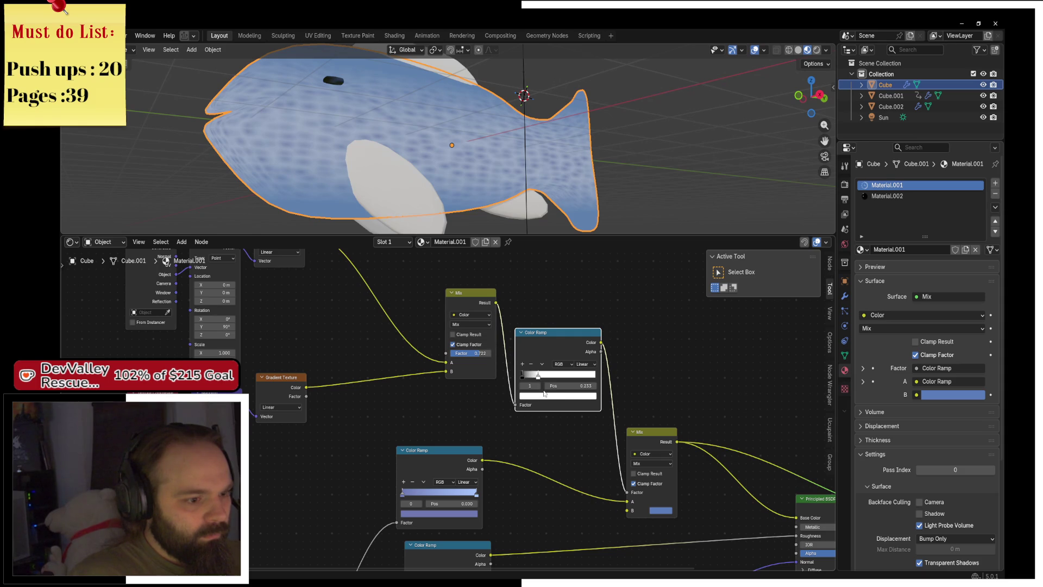
left_click(544, 395)
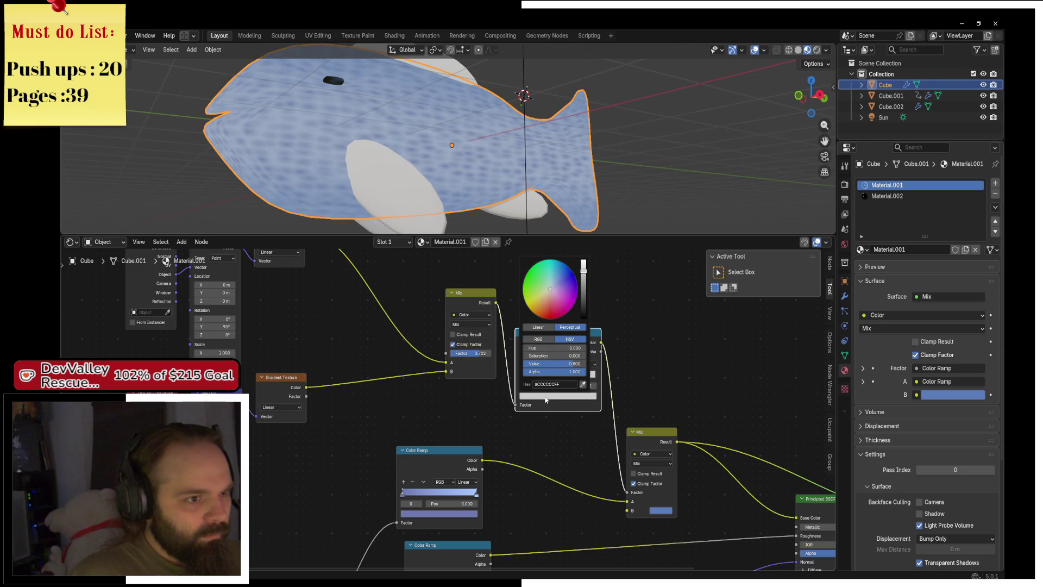
scroll(582, 394, "down", 5)
Set the Mix node's B colour to a dark red, tinting the fish purple
left_click(598, 446)
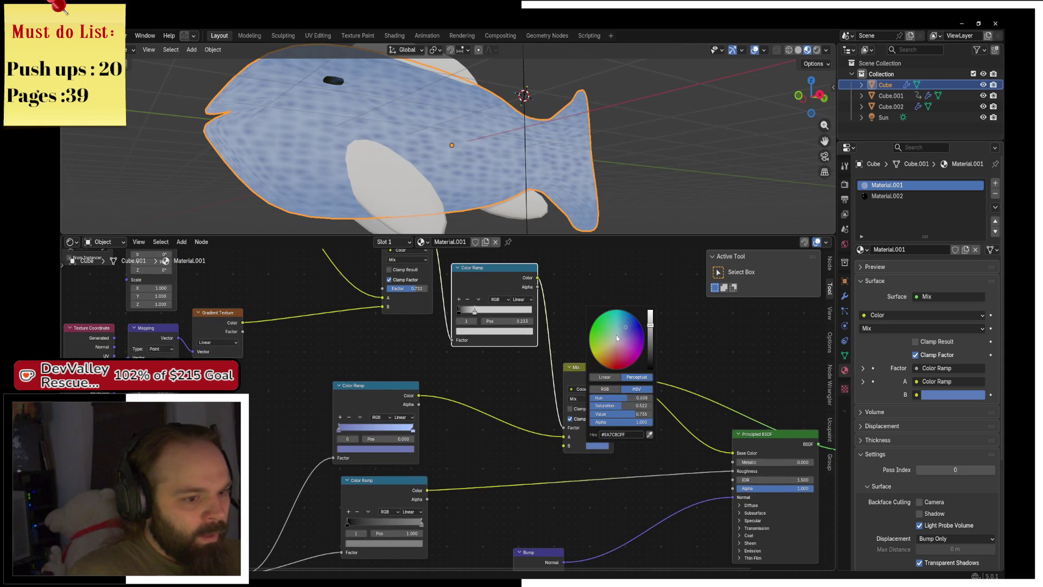
left_click_drag(616, 335, 618, 369)
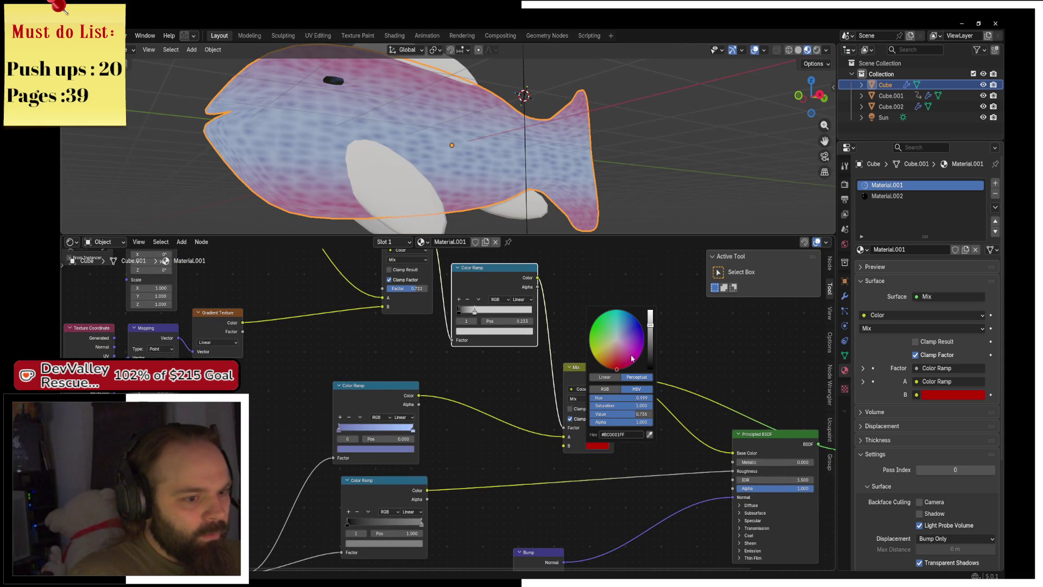
scroll(632, 358, "down", 6)
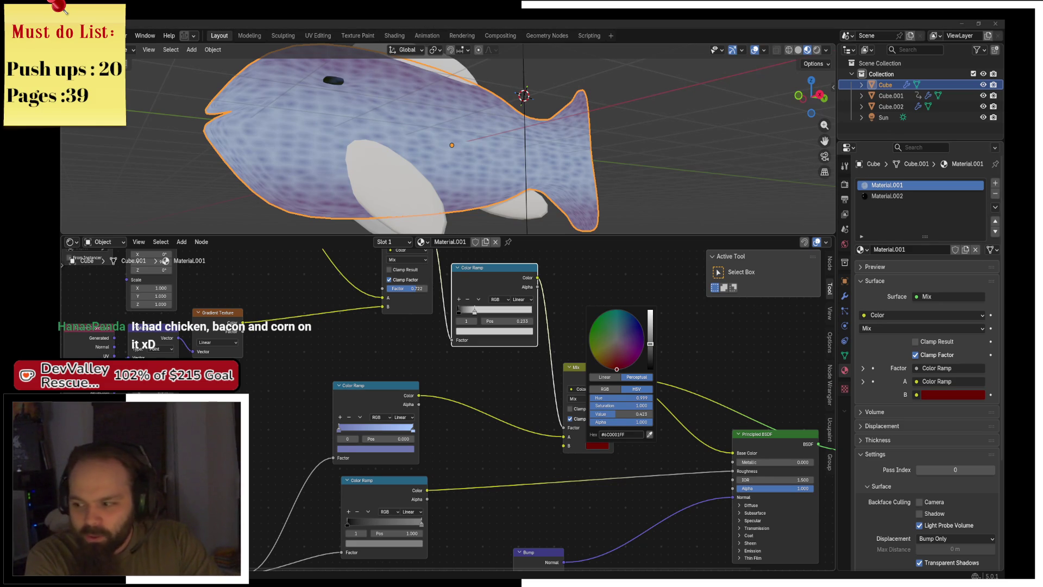
key("alt+Tab")
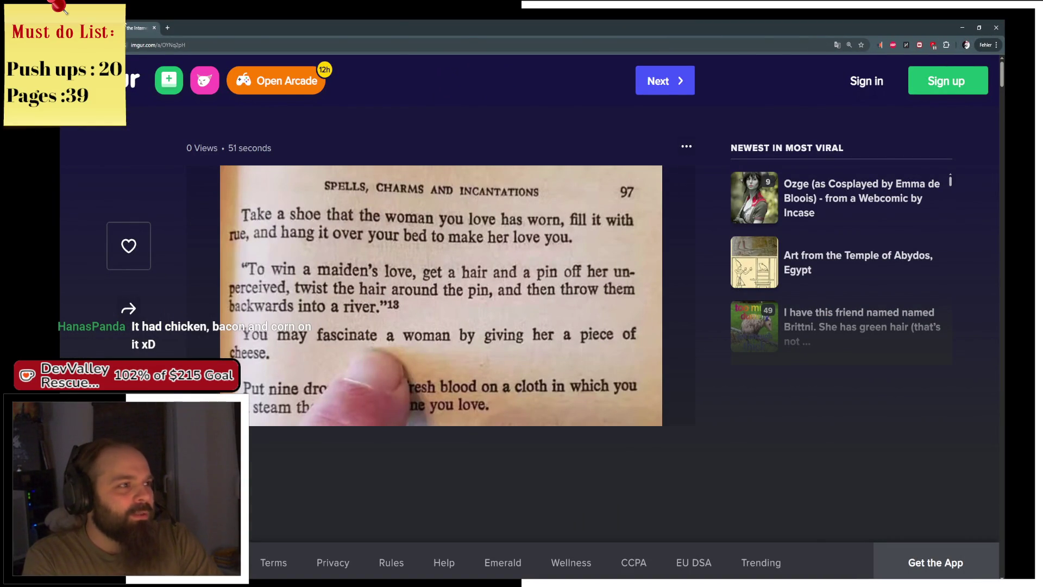
key("alt+Tab")
left_click_drag(425, 172, 609, 184)
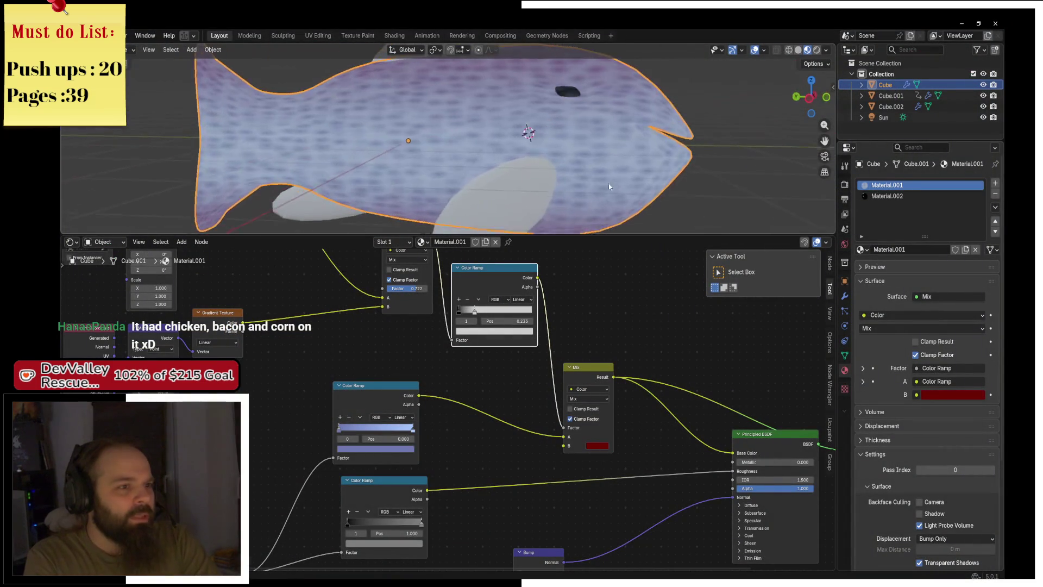
Connect the Principled BSDF to the Material Output to show the full body shader
left_click_drag(782, 455, 519, 419)
left_click(505, 406, "ctrl+shift")
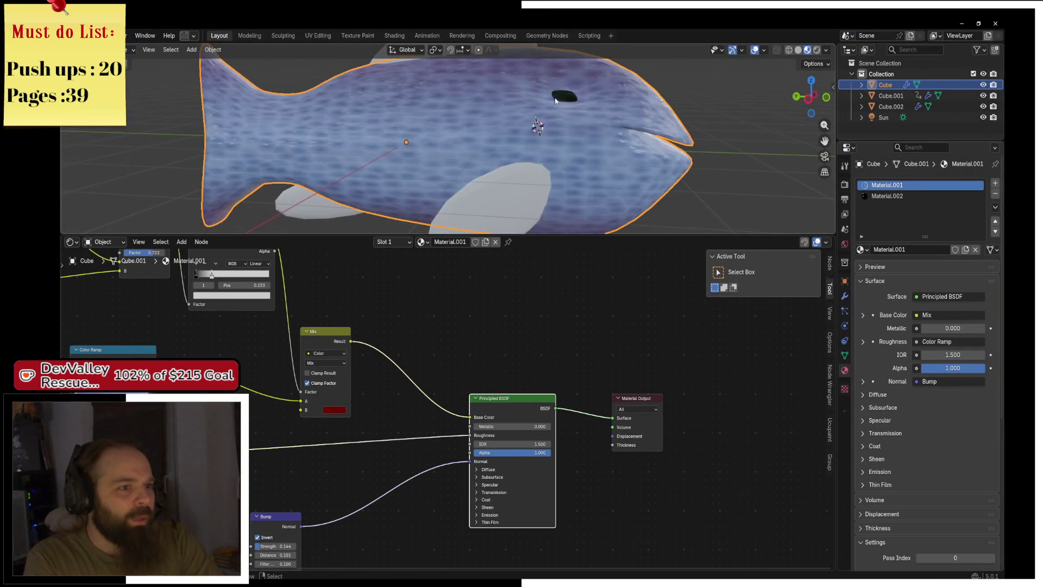
mouse_move(413, 141)
left_mouse_down()
mouse_move(368, 102)
mouse_move(513, 106)
mouse_move(624, 93)
left_mouse_up()
mouse_move(217, 431)
left_mouse_down()
mouse_move(377, 453)
mouse_move(473, 394)
left_mouse_up()
scroll(475, 391, "up", 2)
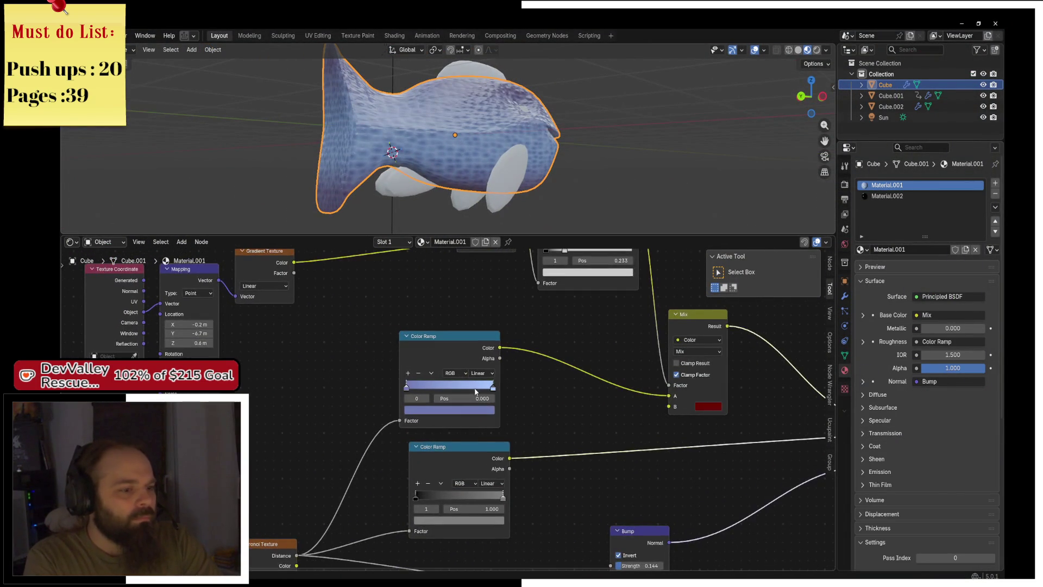
Darken the Color Ramp's blue stop to a muted #7484B2
left_click(477, 411)
scroll(480, 414, "down", 5)
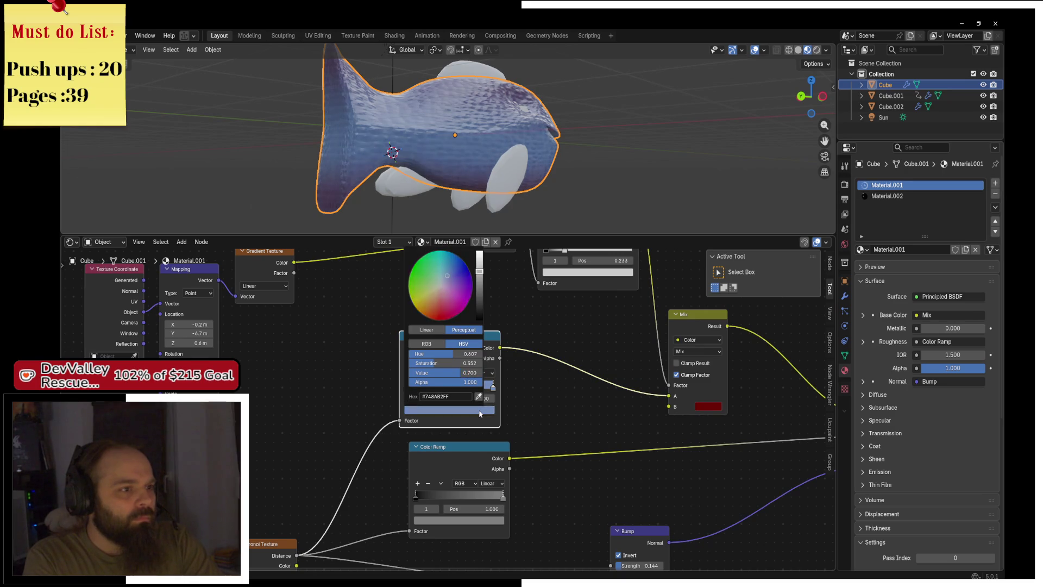
scroll(480, 414, "down", 4)
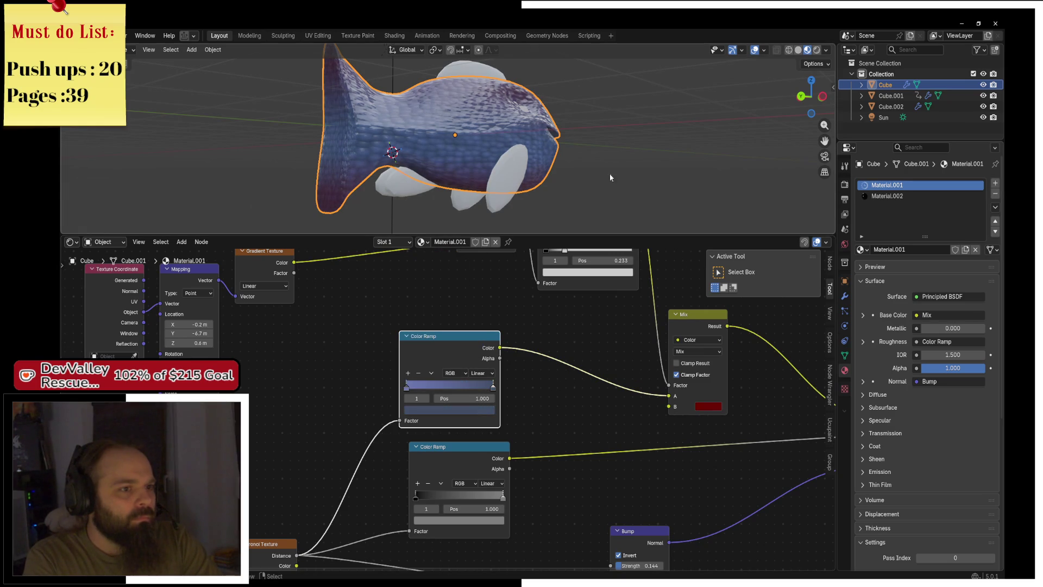
mouse_move(468, 163)
left_mouse_down()
mouse_move(513, 173)
mouse_move(571, 169)
mouse_move(381, 165)
left_mouse_up()
left_click(448, 166)
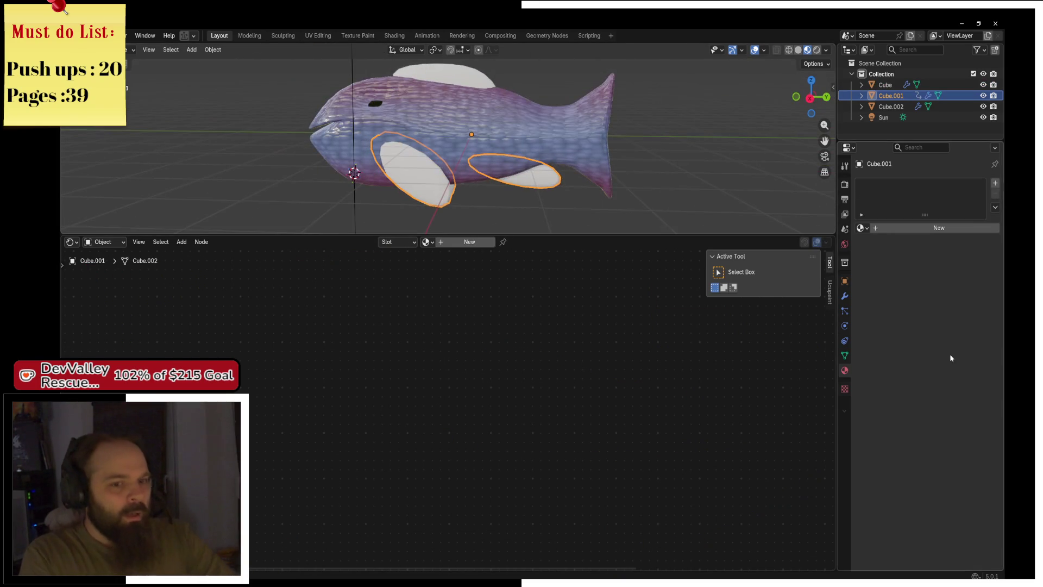
Create a new fin material with a Wave Texture driven by texture coordinate and mapping nodes
left_click(924, 228)
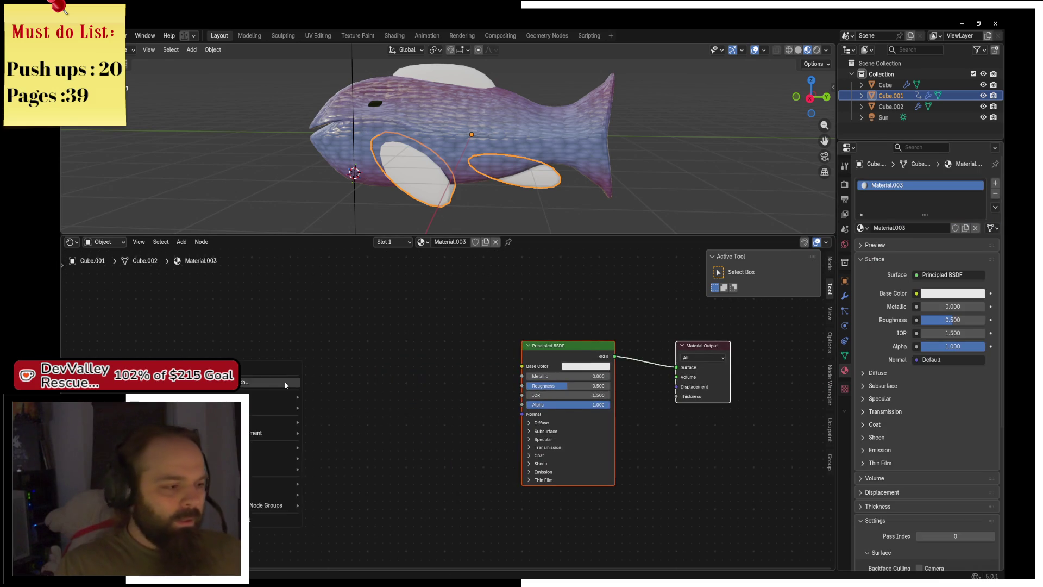
key("shift+a")
type("wave")
key("Return")
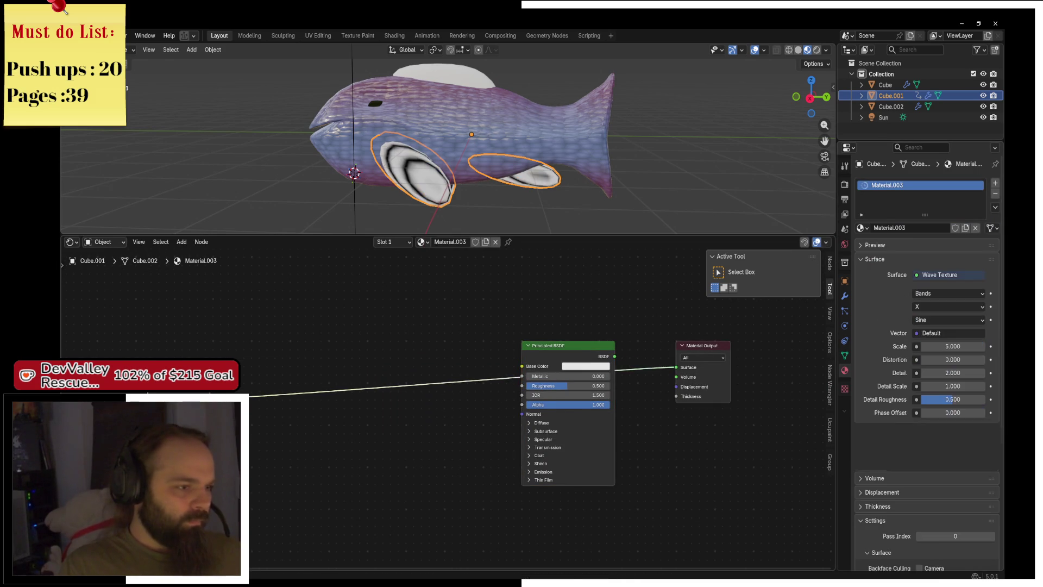
key("Home")
Set the wave bands to Y and raise distortion to 9.900 for wavy black-white stripes
scroll(300, 435, "up", 2)
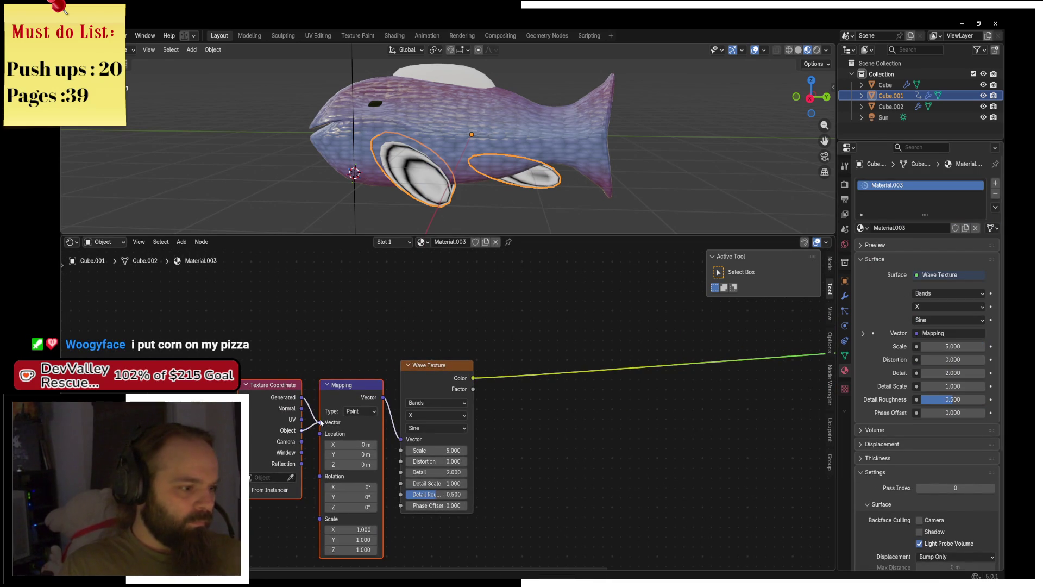
scroll(512, 346, "up", 2)
left_click(511, 346)
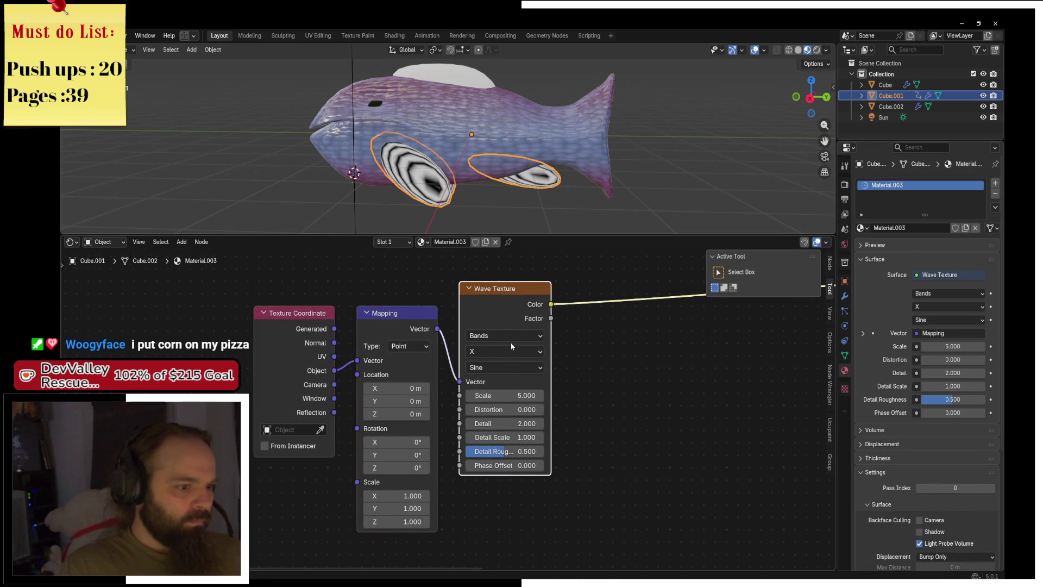
left_click(511, 346)
left_click(500, 395)
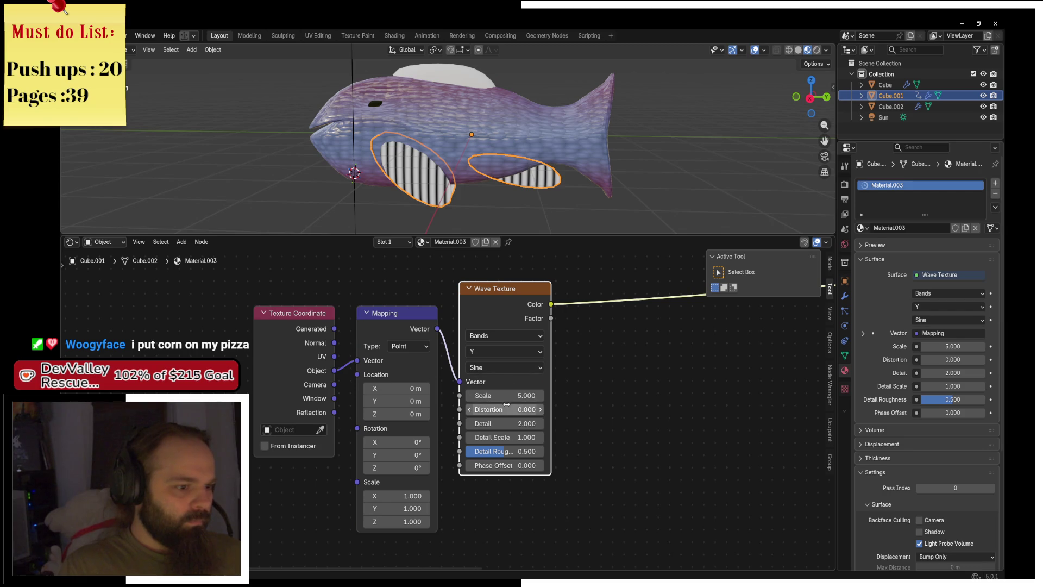
mouse_move(506, 404)
left_mouse_down()
mouse_move(543, 404)
mouse_move(508, 436)
mouse_move(543, 437)
left_mouse_up()
mouse_move(551, 304)
left_mouse_down()
mouse_move(804, 337)
mouse_move(485, 363)
left_mouse_up()
Insert a Color Ramp between the Wave Texture and the Principled BSDF Base Color
type("color")
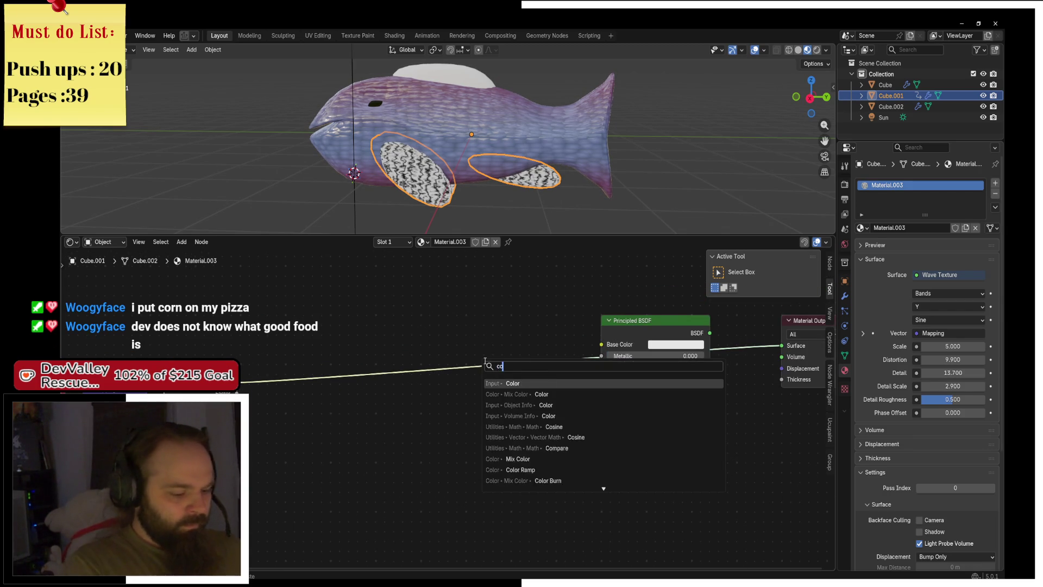
left_click(521, 438)
left_click(451, 382)
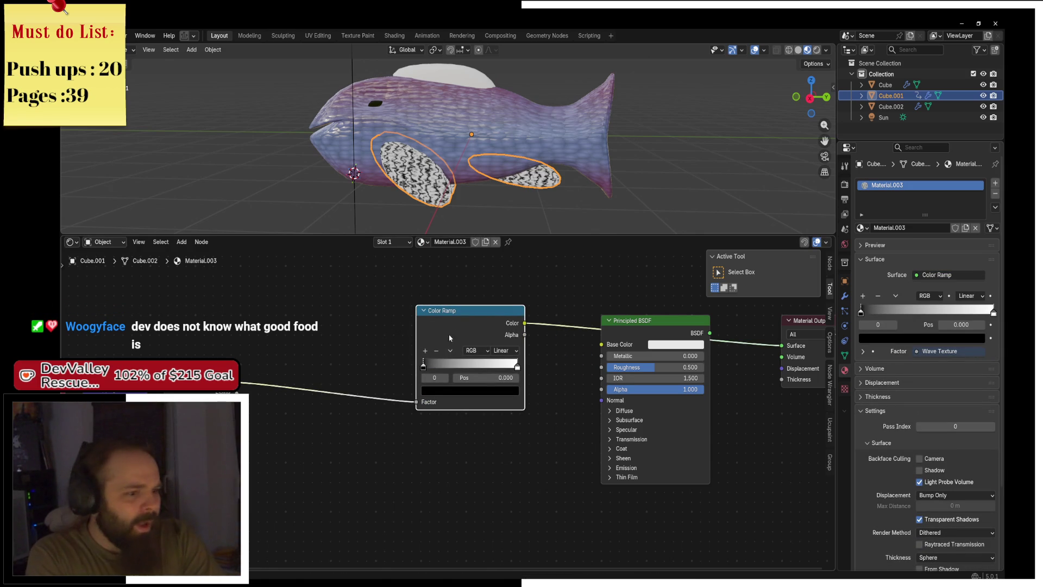
left_click_drag(462, 310, 420, 300)
mouse_move(386, 359)
left_mouse_down()
mouse_move(405, 356)
mouse_move(368, 354)
left_mouse_up()
left_click(403, 384)
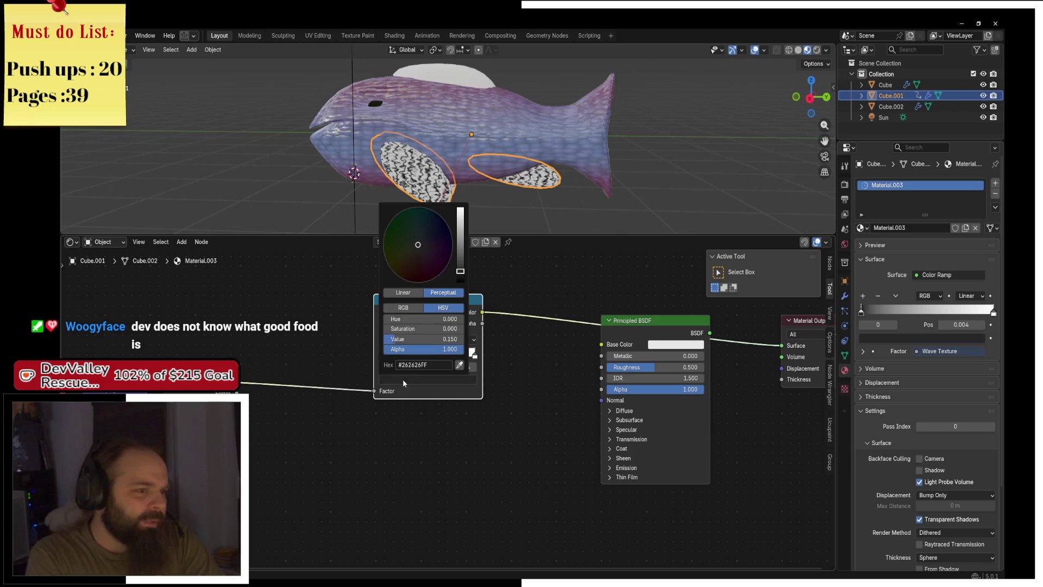
scroll(533, 360, "right", 3)
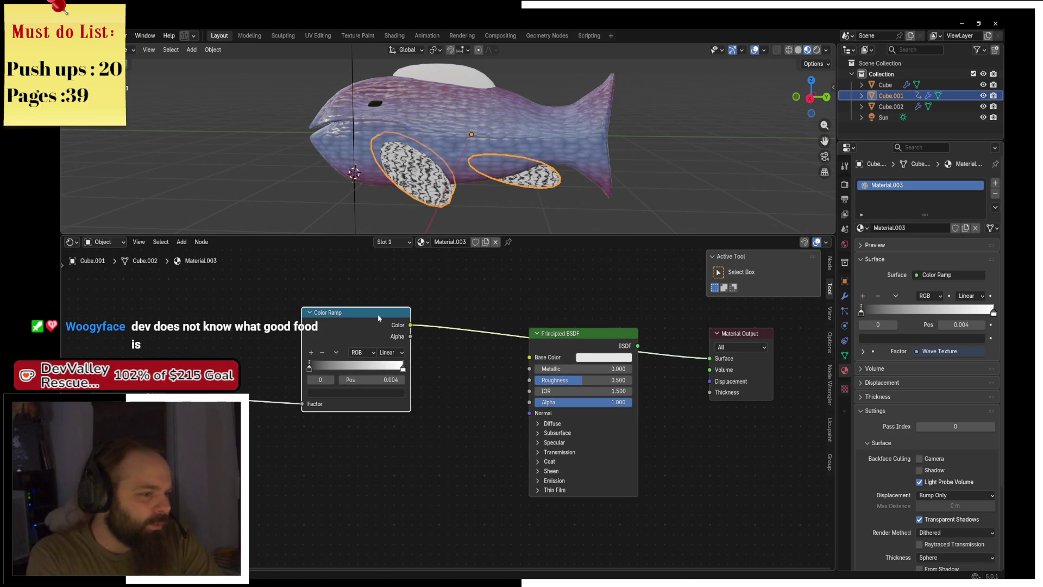
mouse_move(379, 318)
left_mouse_down()
mouse_move(343, 331)
mouse_move(530, 357)
left_mouse_up()
Add a Bump node fed by the wave colour as Height, driving the shader's Normal
key("shift+a")
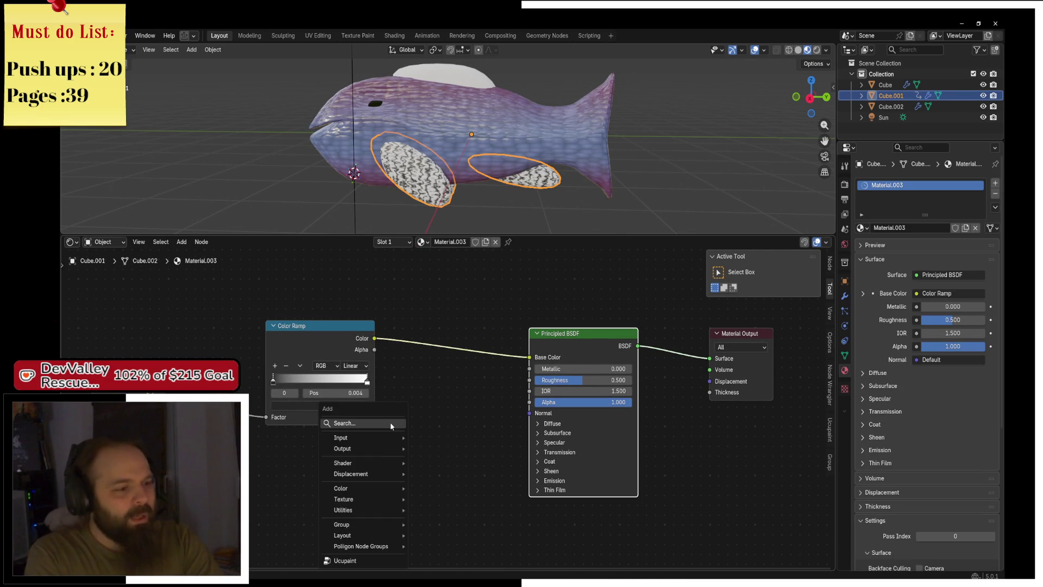
type("bum")
key("Return")
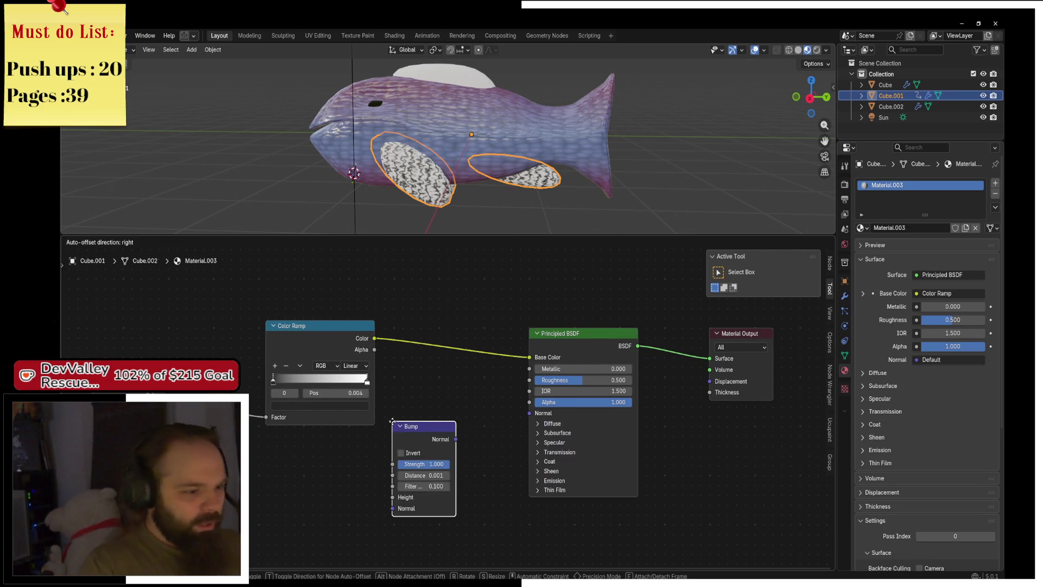
left_click(347, 461)
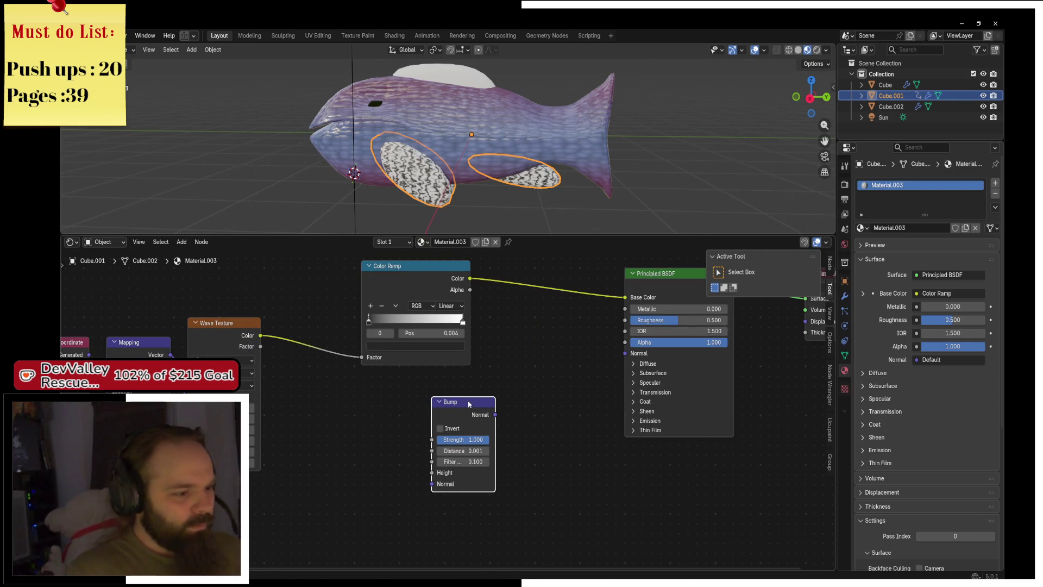
left_click_drag(469, 404, 384, 396)
left_click_drag(260, 335, 363, 466)
key("g")
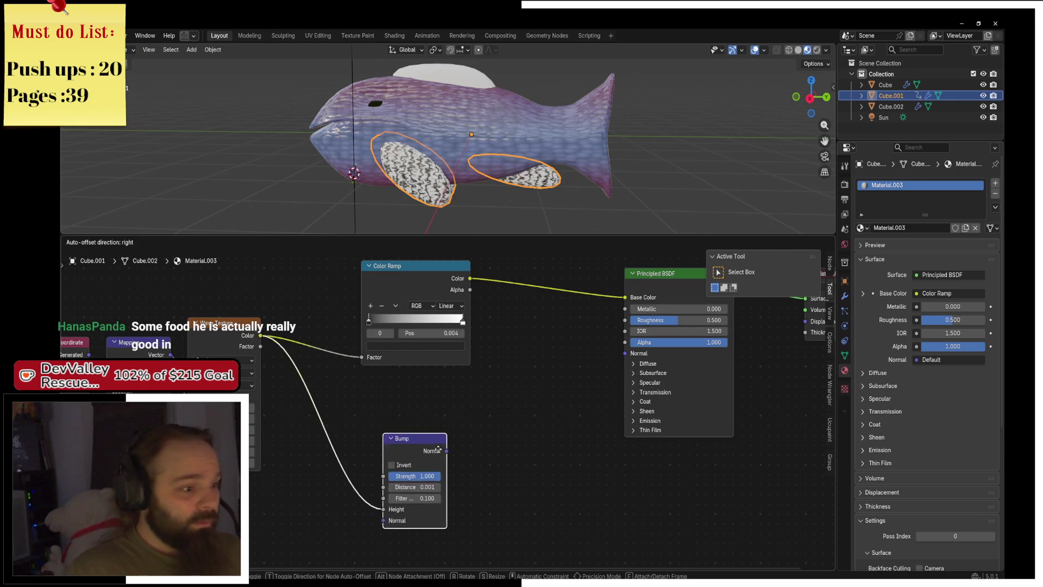
left_click(425, 415)
left_click_drag(423, 415, 630, 353)
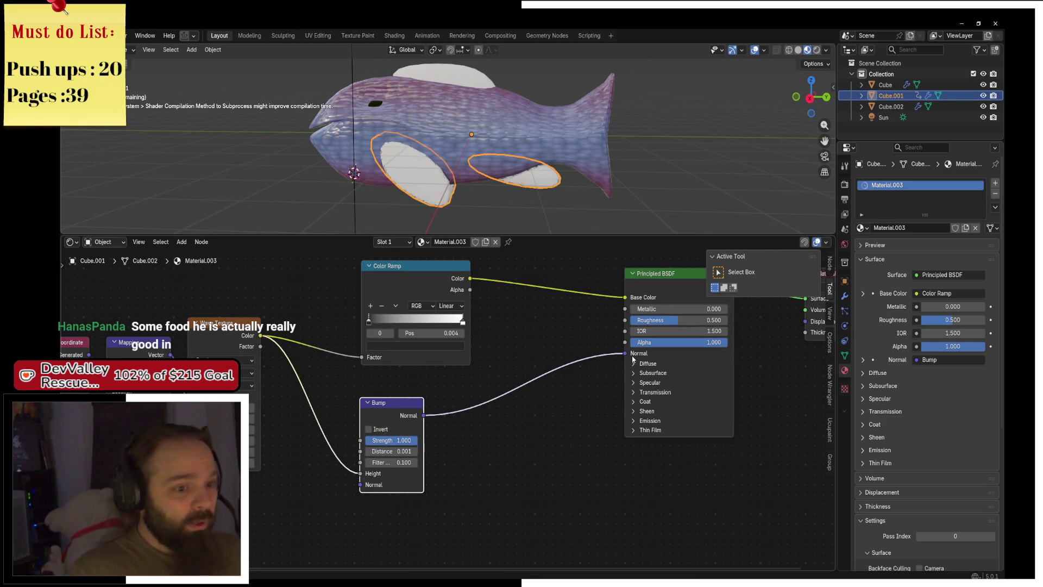
scroll(466, 411, "up", 2)
scroll(466, 411, "down", 2)
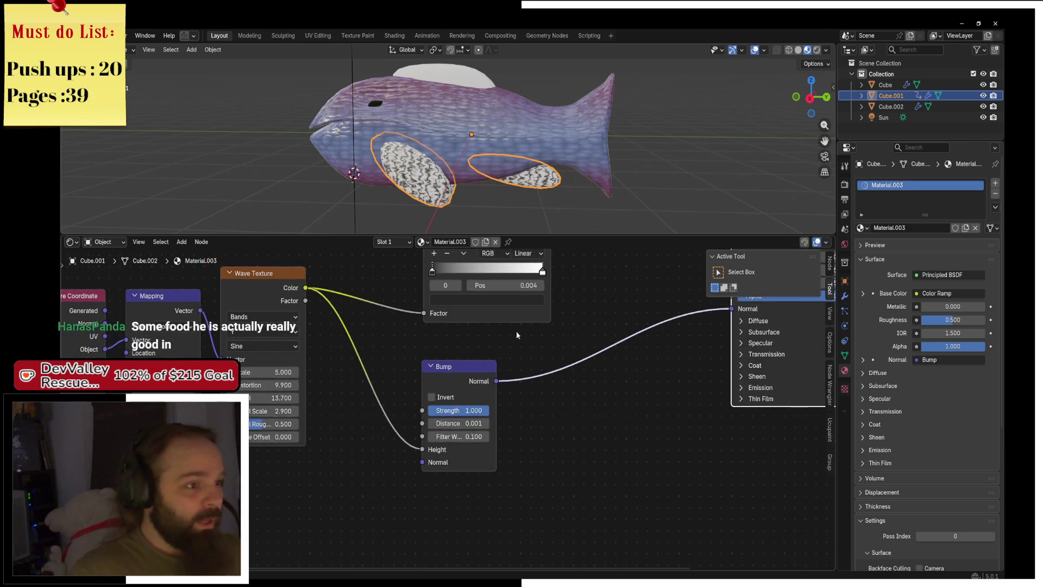
scroll(547, 84, "up", 4)
Set the Color Ramp's left stop to a grey-teal (#63848B)
scroll(547, 84, "up", 5)
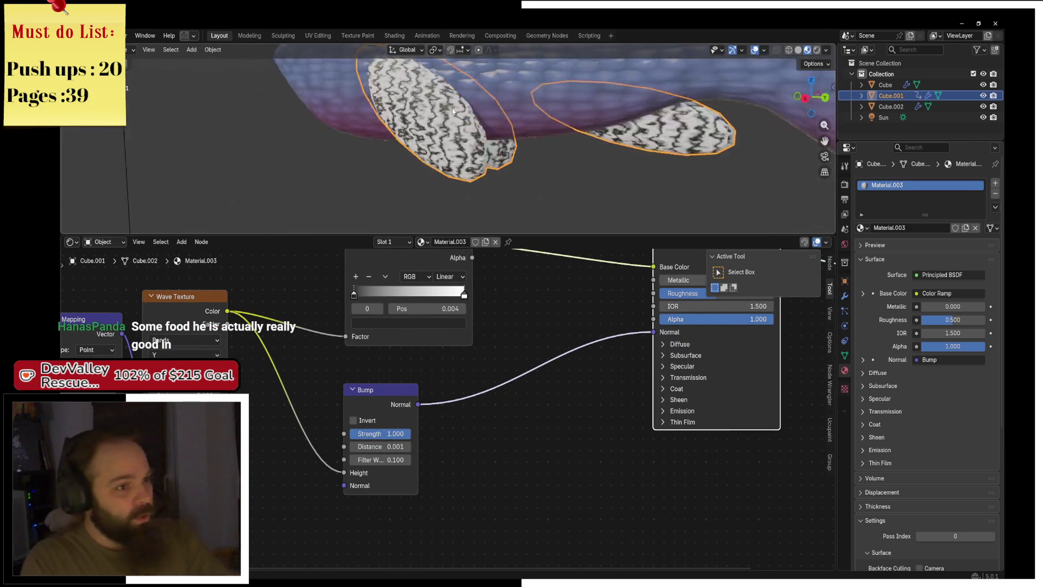
scroll(493, 377, "up", 5)
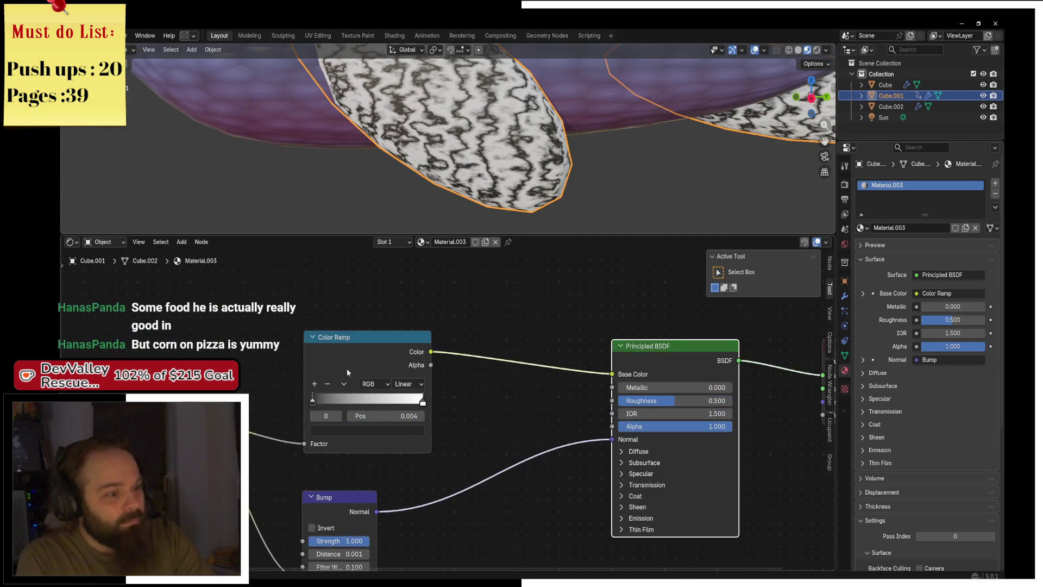
left_click_drag(346, 368, 343, 341)
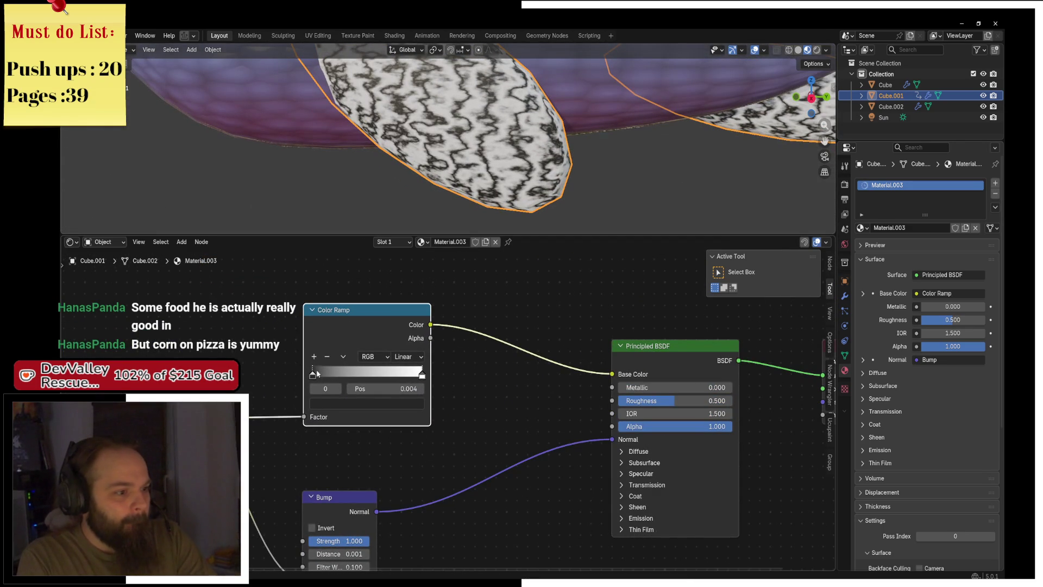
left_click(322, 407)
scroll(321, 407, "up", 1)
left_click(322, 406)
scroll(322, 406, "up", 2)
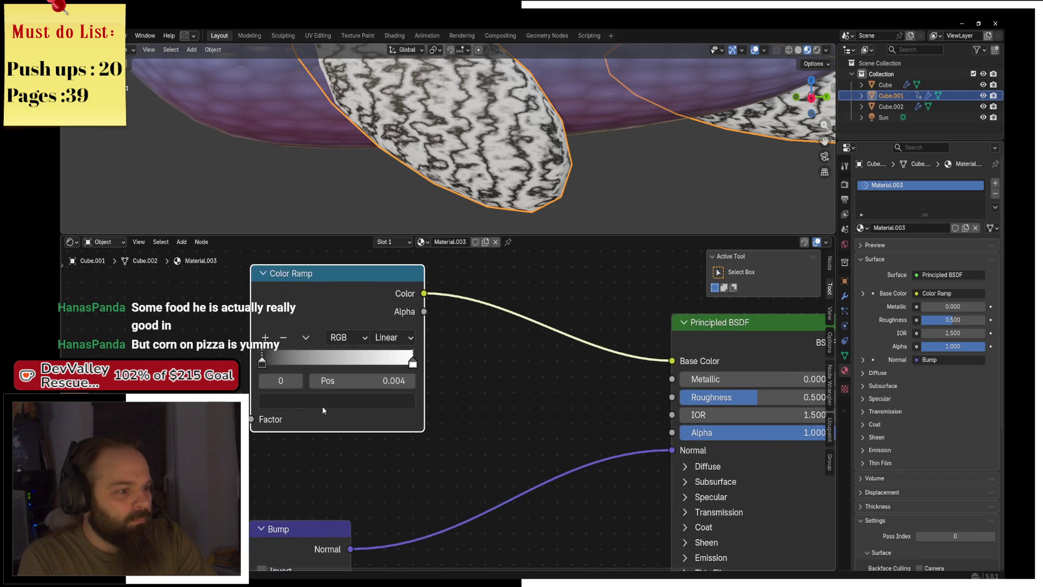
left_click(323, 408)
left_click_drag(398, 207, 389, 184)
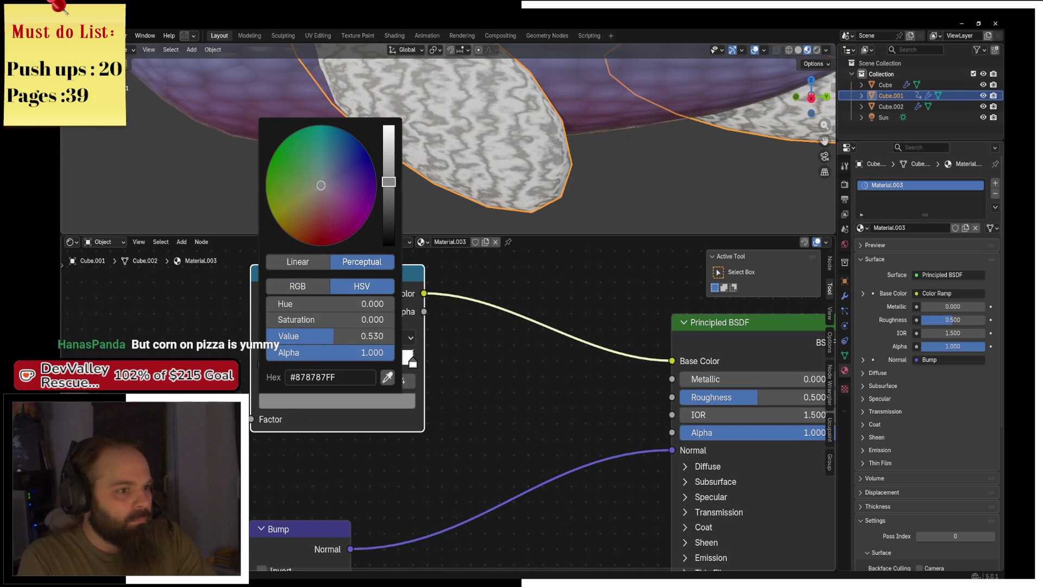
left_click(322, 178)
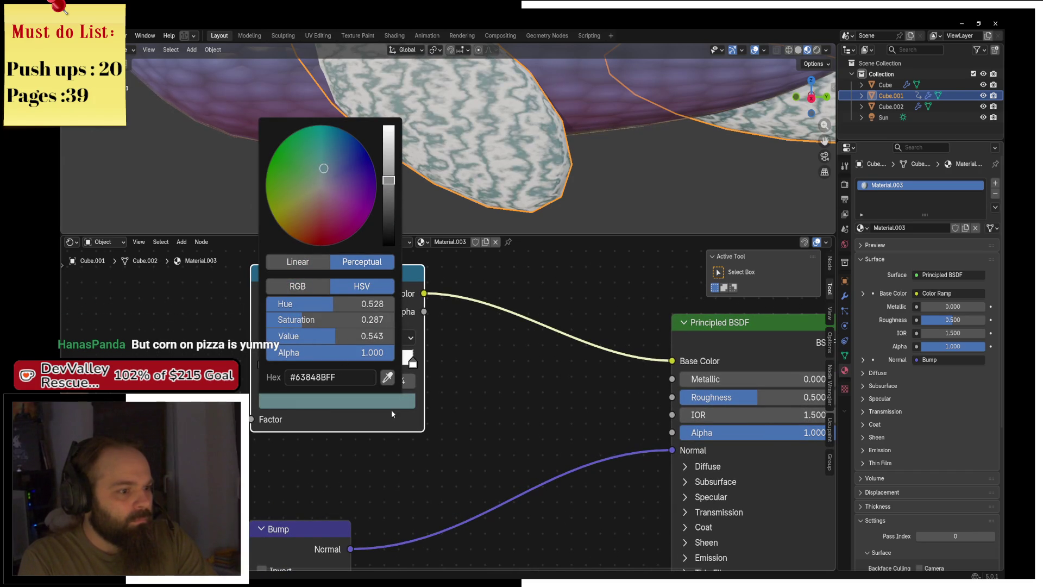
Set the Color Ramp's right stop to light blue (#56BAFF)
left_click(412, 361)
left_click(308, 405)
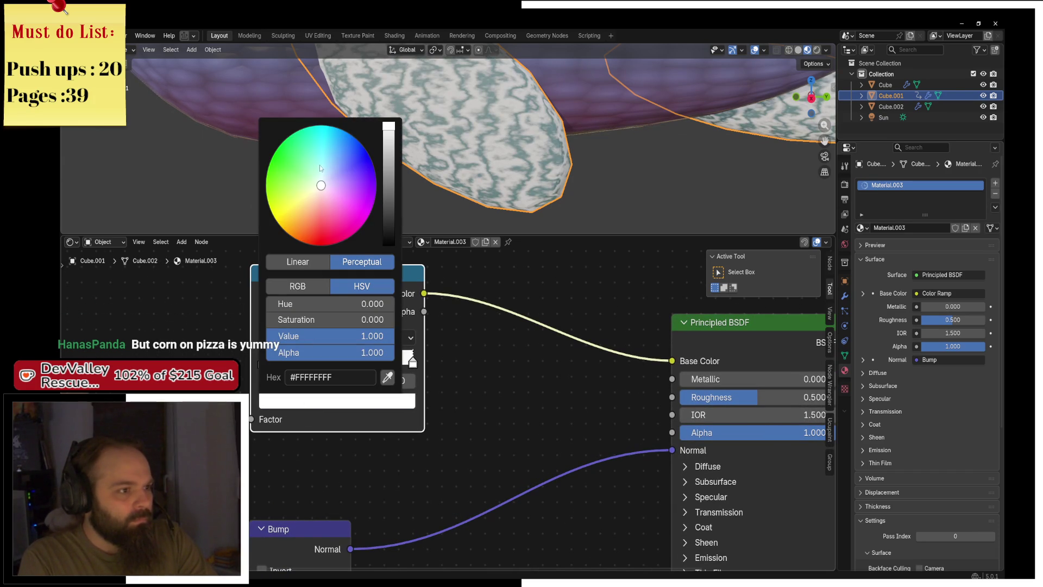
mouse_move(331, 163)
left_mouse_down()
mouse_move(346, 159)
mouse_move(340, 148)
left_mouse_up()
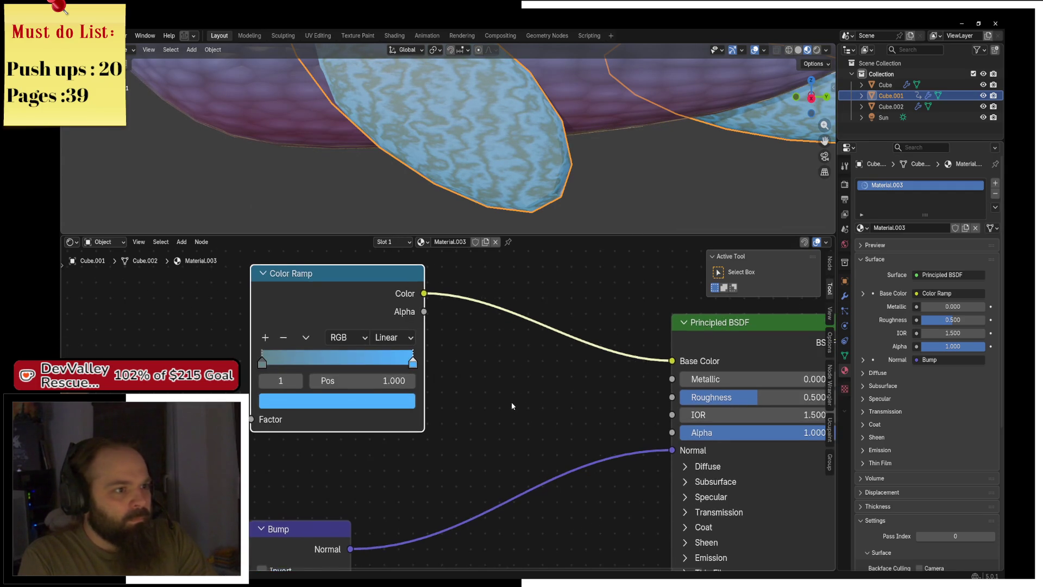
scroll(510, 405, "down", 4)
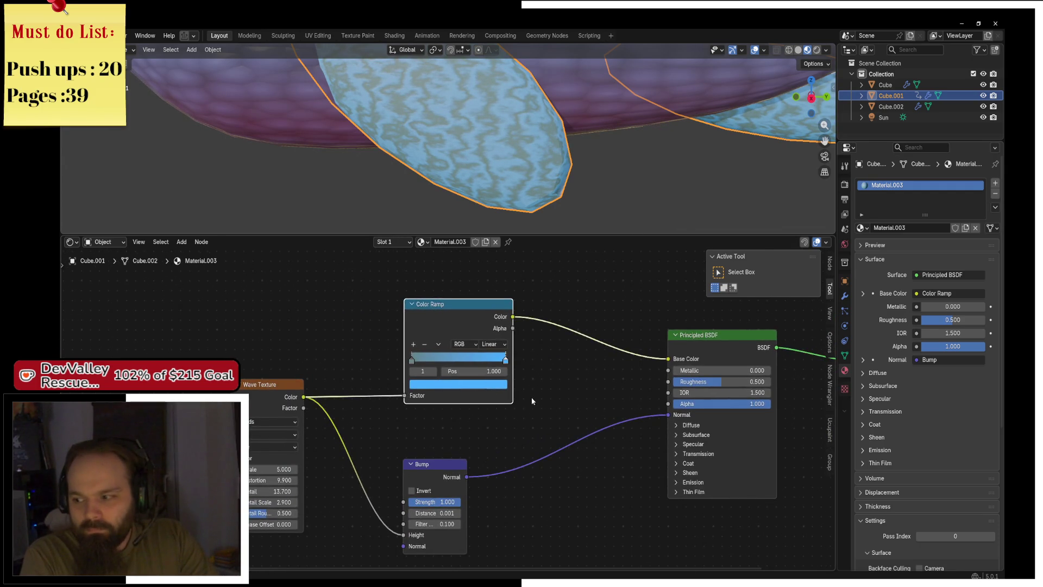
Frame all nodes and move the texture input nodes left and down
scroll(532, 401, "down", 3)
key("Home")
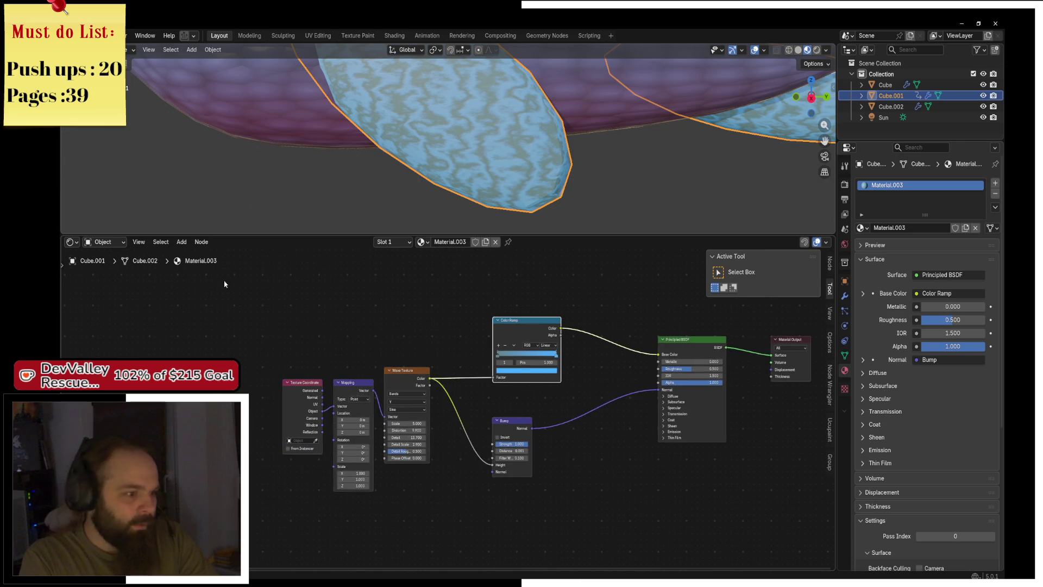
left_click_drag(225, 284, 569, 500)
mouse_move(528, 332)
left_mouse_down()
mouse_move(484, 351)
mouse_move(432, 354)
left_mouse_up()
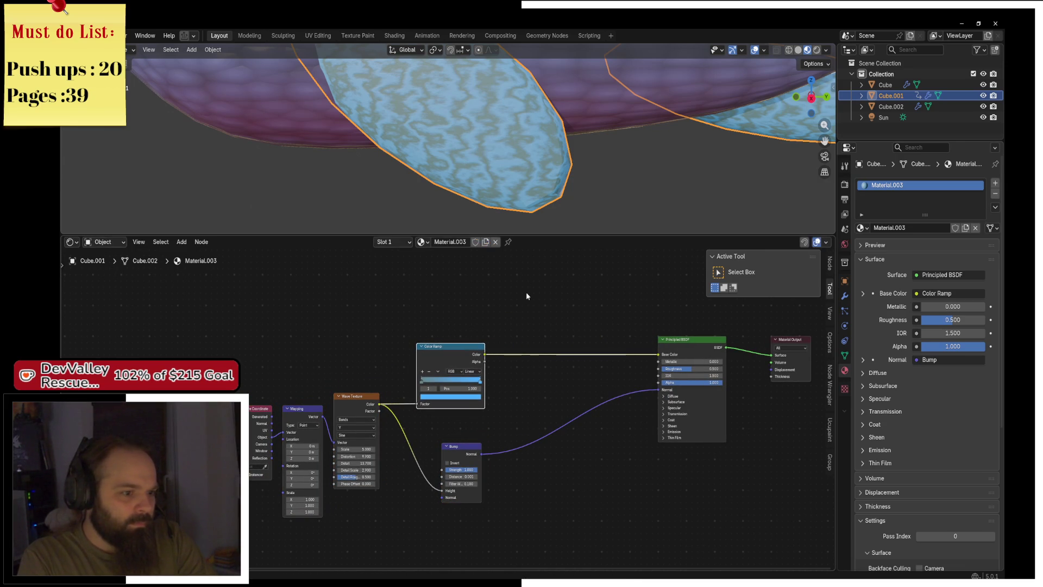
mouse_move(526, 292)
left_mouse_down()
mouse_move(430, 297)
mouse_move(526, 360)
left_mouse_up()
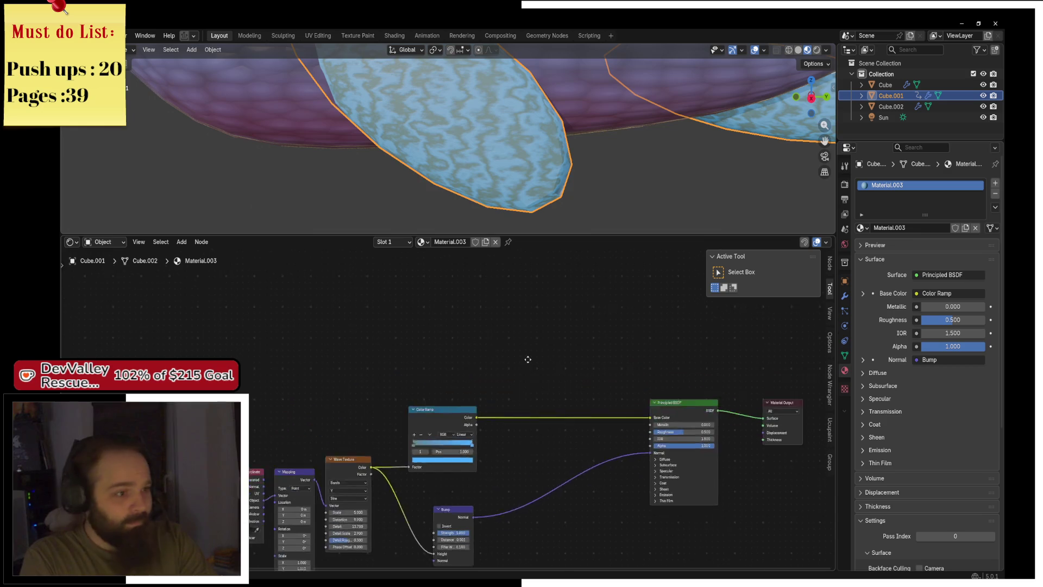
Raise the Bump node's Distance to 0.101 and check the fins' relief
mouse_move(543, 185)
left_mouse_down()
mouse_move(568, 174)
mouse_move(514, 148)
mouse_move(516, 225)
mouse_move(524, 184)
mouse_move(579, 147)
left_mouse_up()
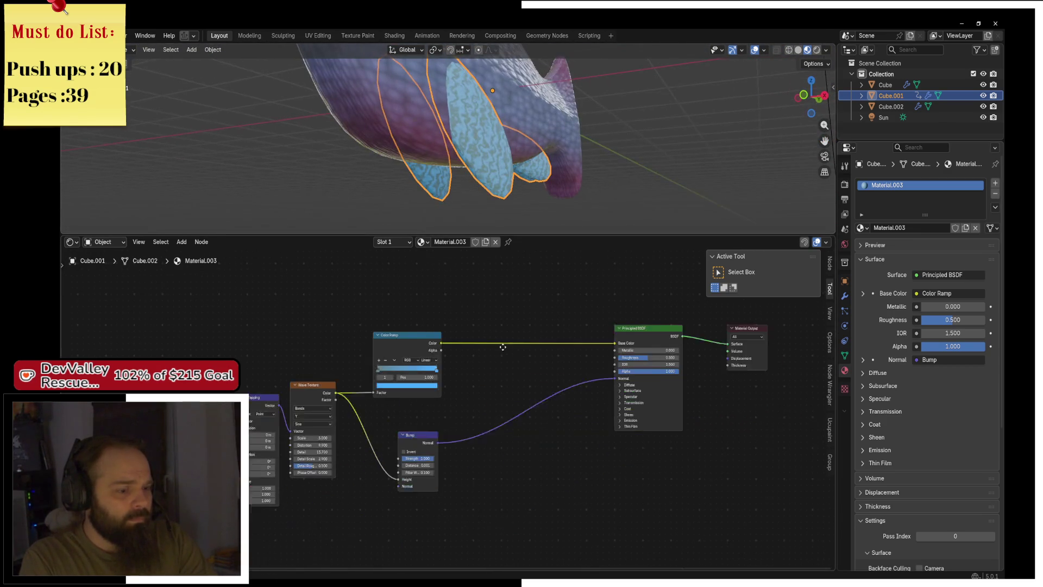
left_click_drag(532, 521, 462, 429)
scroll(460, 428, "up", 2)
left_click_drag(400, 463, 419, 463)
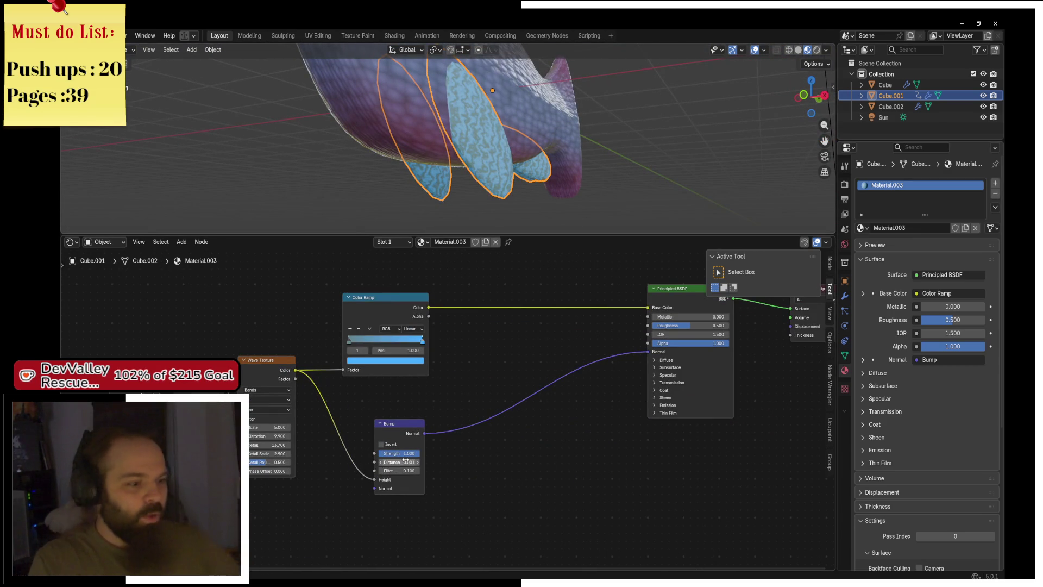
scroll(531, 172, "up", 2)
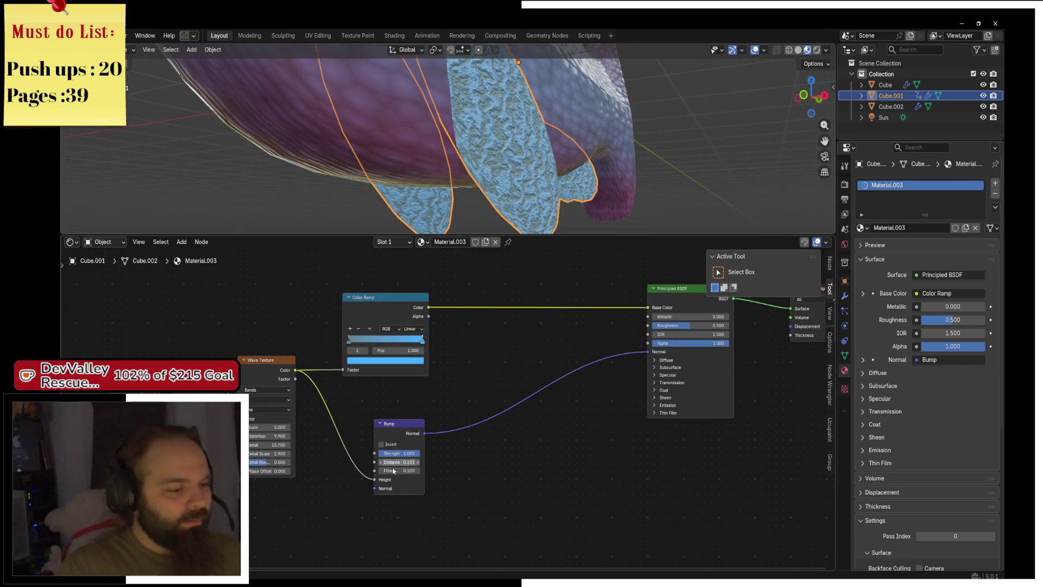
mouse_move(695, 304)
left_mouse_down()
mouse_move(441, 399)
mouse_move(394, 402)
left_mouse_up()
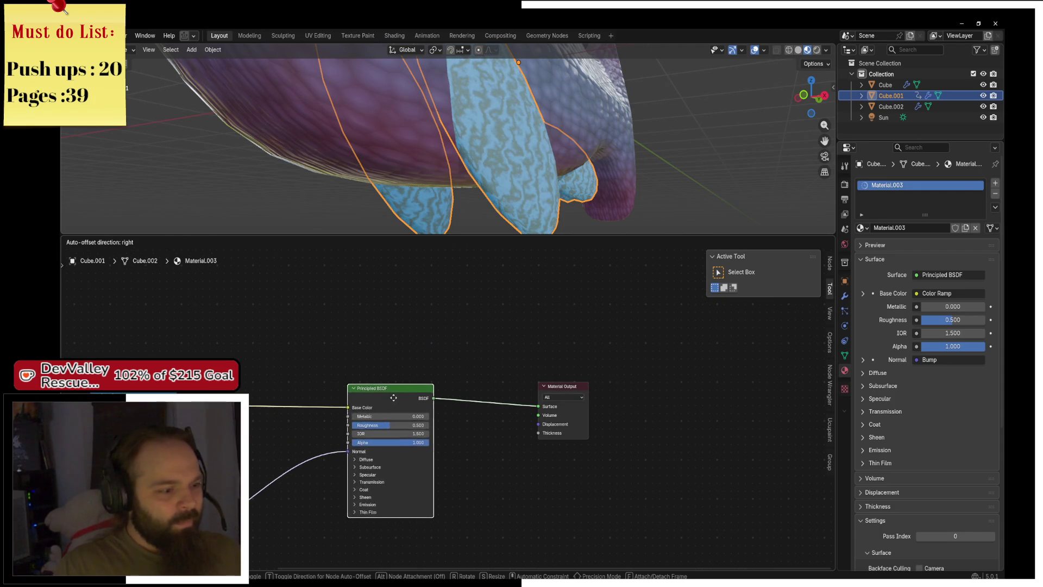
Link the Color Ramp's Color to the Principled BSDF Roughness and move Material Output beside it
left_click_drag(243, 493, 392, 459)
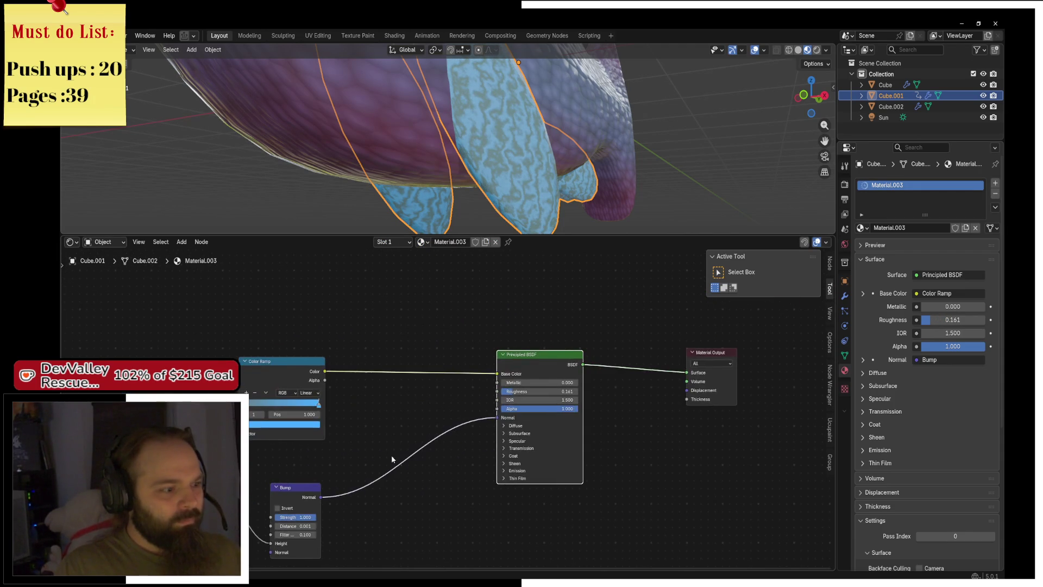
mouse_move(322, 382)
left_mouse_down()
mouse_move(496, 415)
mouse_move(503, 397)
left_mouse_up()
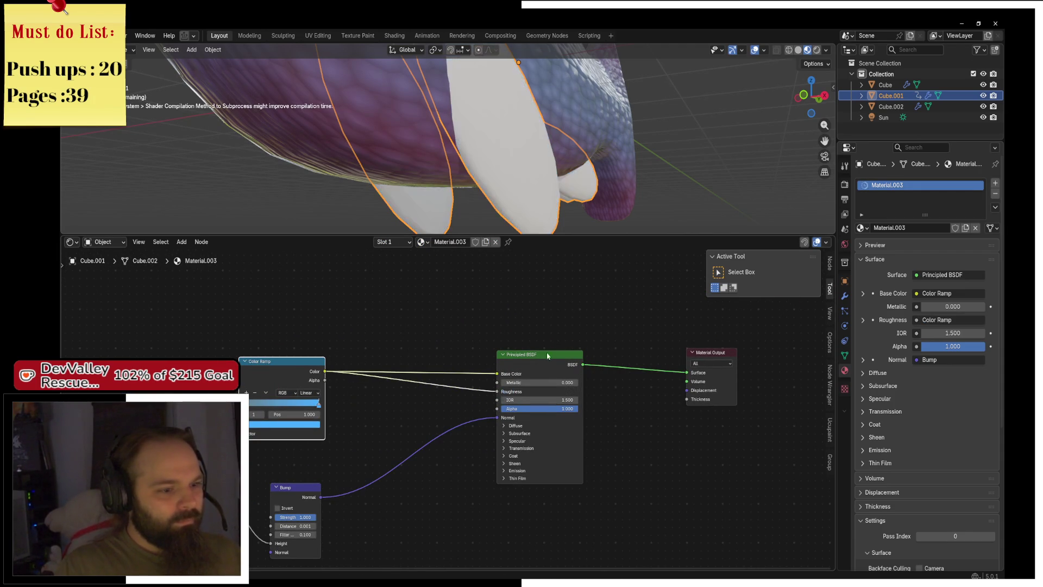
mouse_move(561, 161)
left_mouse_down()
mouse_move(457, 171)
mouse_move(488, 122)
mouse_move(467, 158)
left_mouse_up()
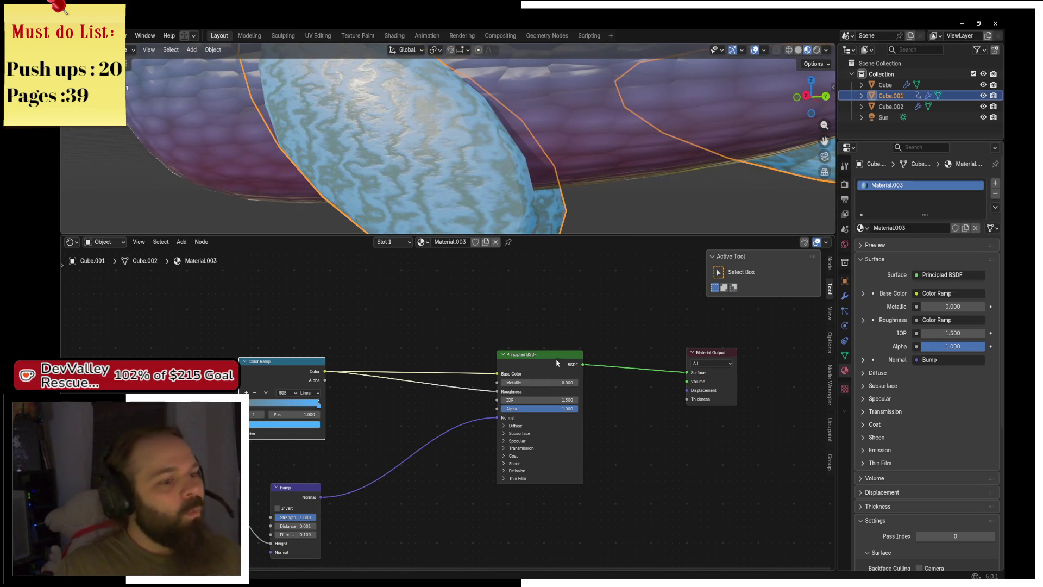
left_click_drag(712, 353, 628, 348)
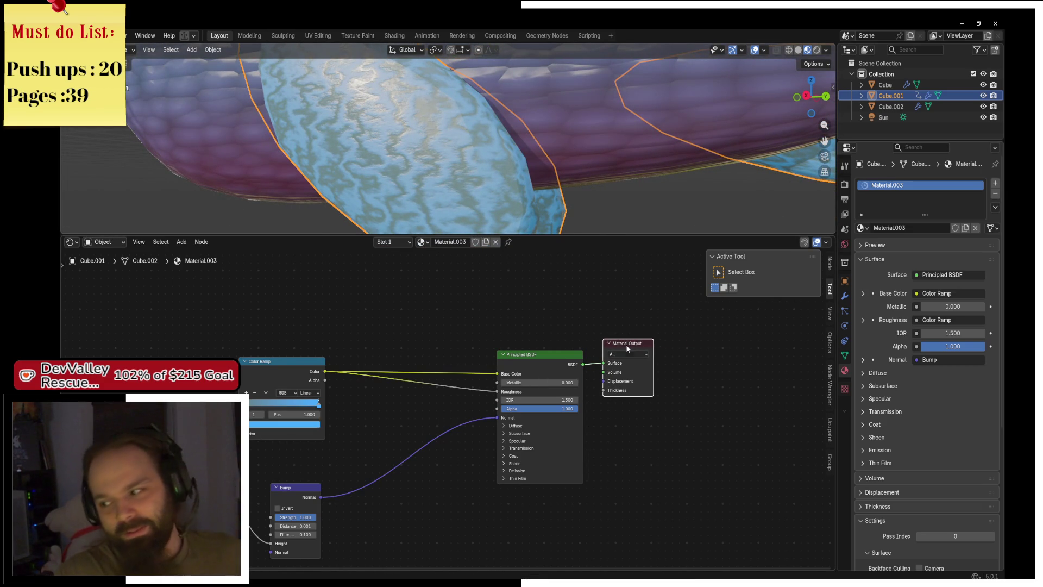
left_click_drag(282, 292, 538, 300)
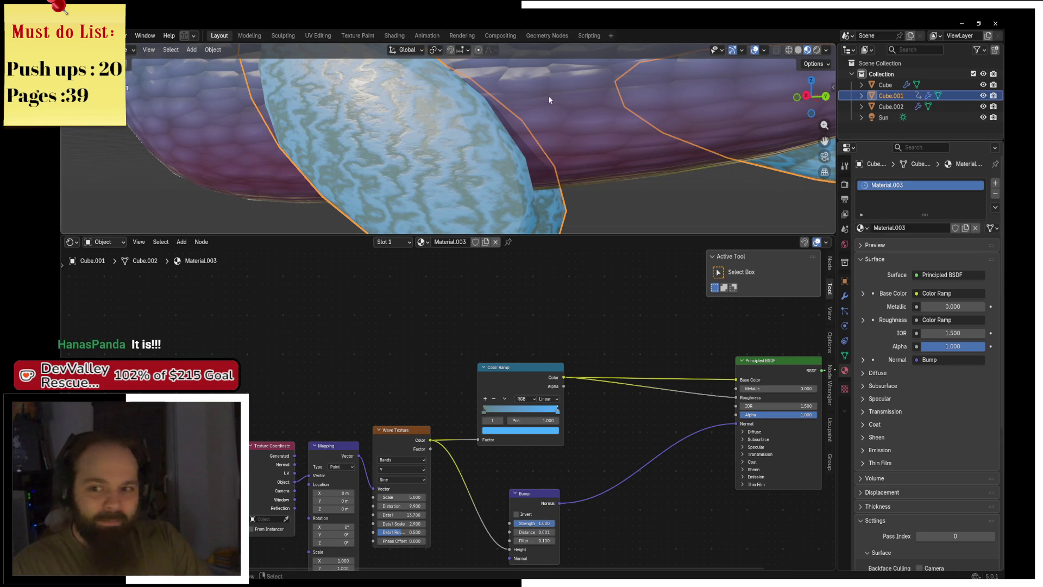
Rearrange the fin node tree, moving the Bump node further left
left_click_drag(545, 420, 445, 353)
scroll(425, 387, "up", 1)
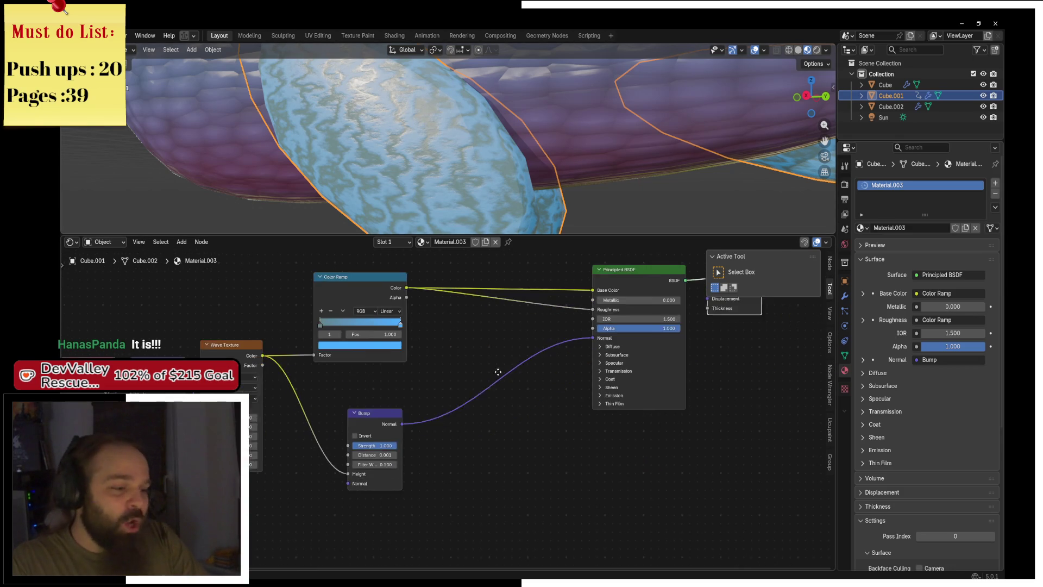
left_click_drag(348, 412, 311, 410)
scroll(557, 322, "down", 2)
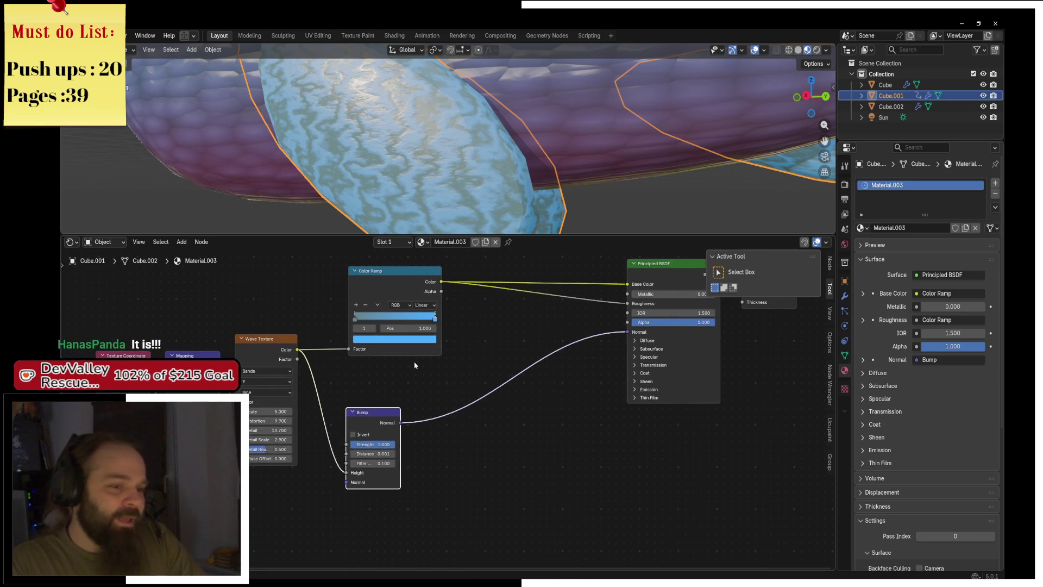
left_click(533, 303)
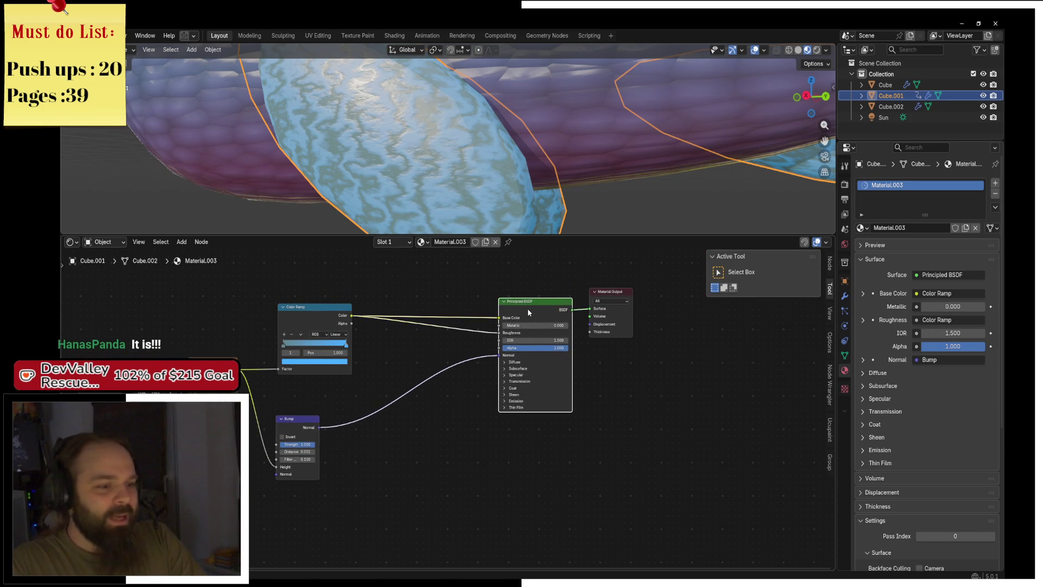
scroll(527, 307, "up", 1)
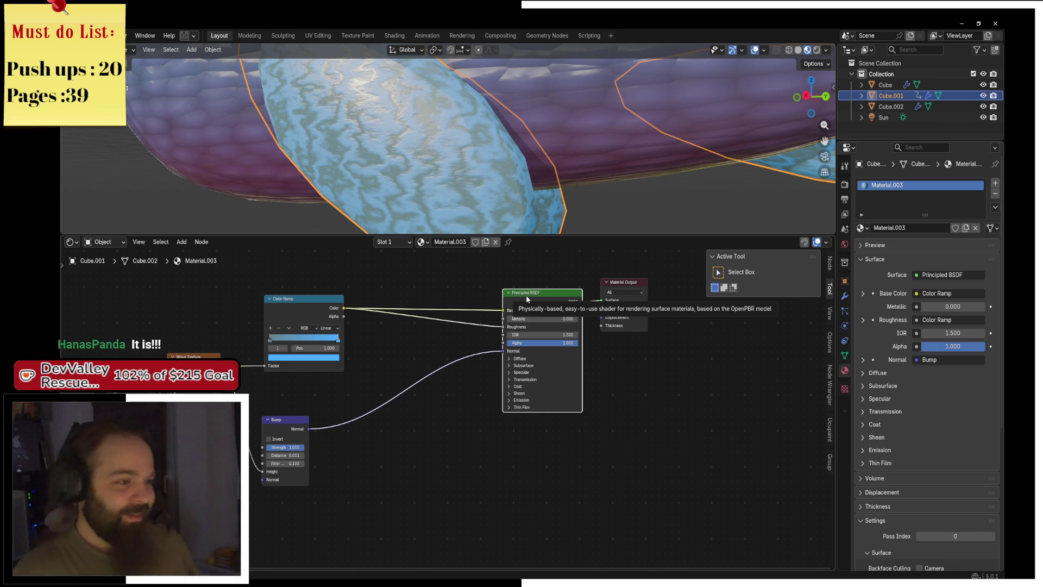
scroll(556, 433, "left", 5)
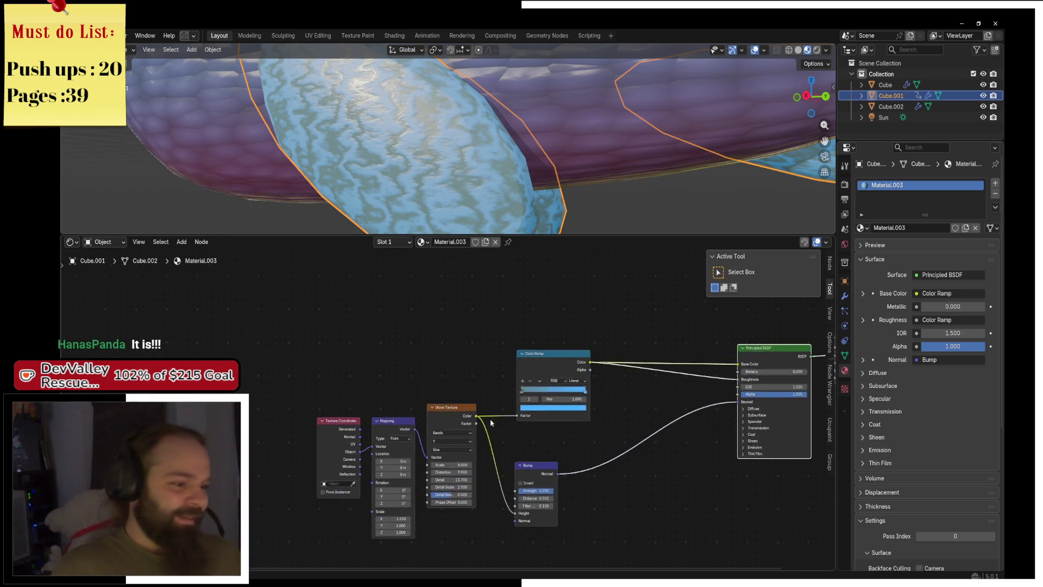
scroll(491, 423, "up", 2)
scroll(467, 455, "up", 2)
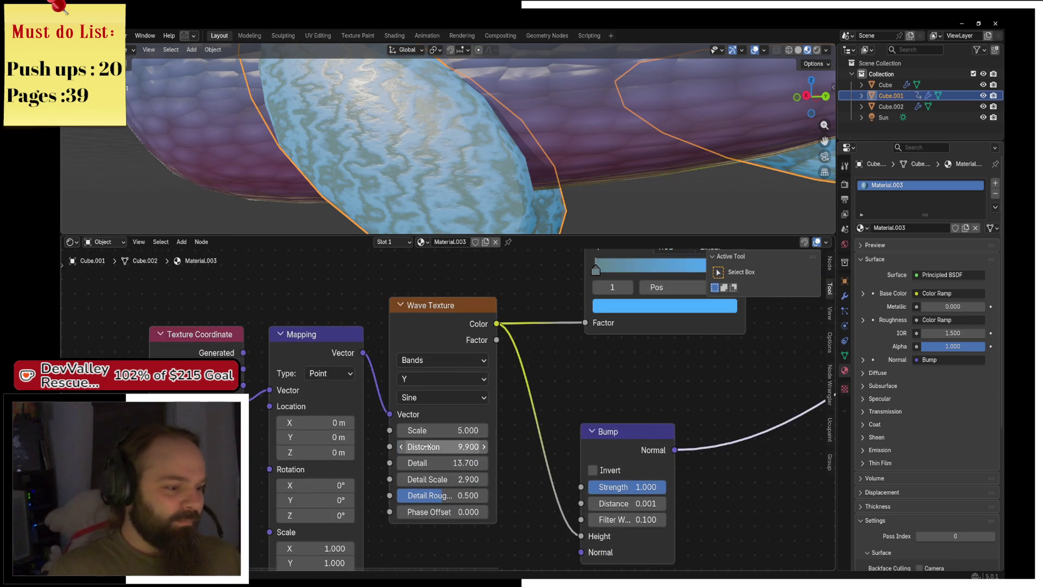
Set the Wave Texture Detail to 15 and the Mapping Rotation X to 27°
left_click_drag(434, 463, 479, 463)
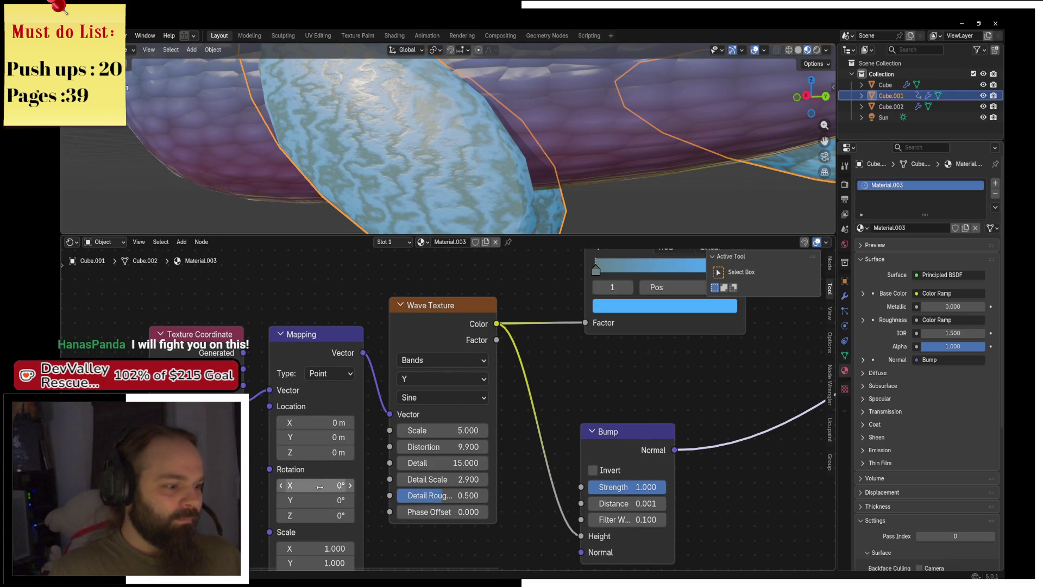
left_click_drag(320, 485, 353, 486)
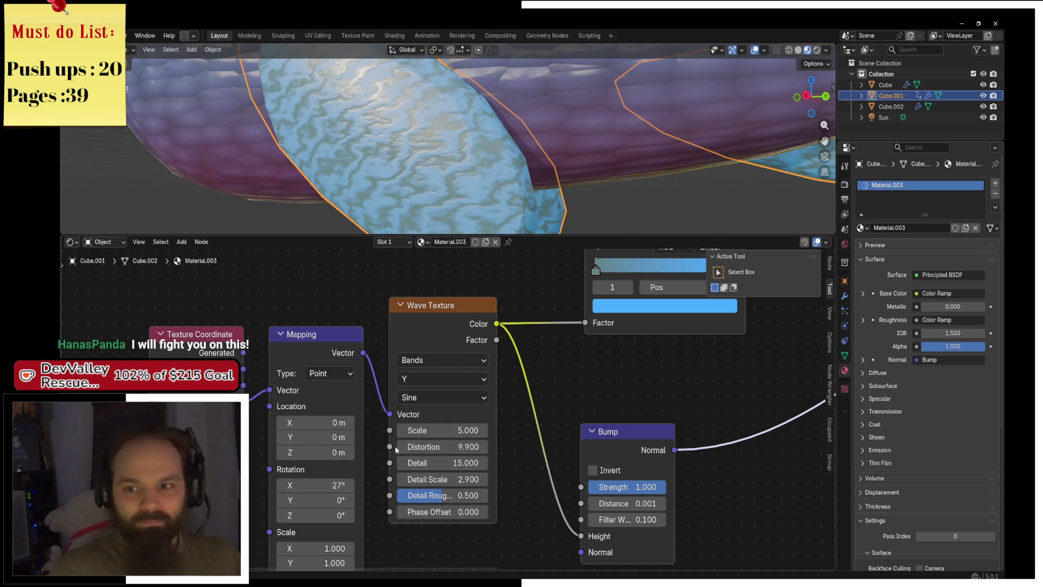
scroll(510, 338, "down", 3)
scroll(550, 341, "up", 1)
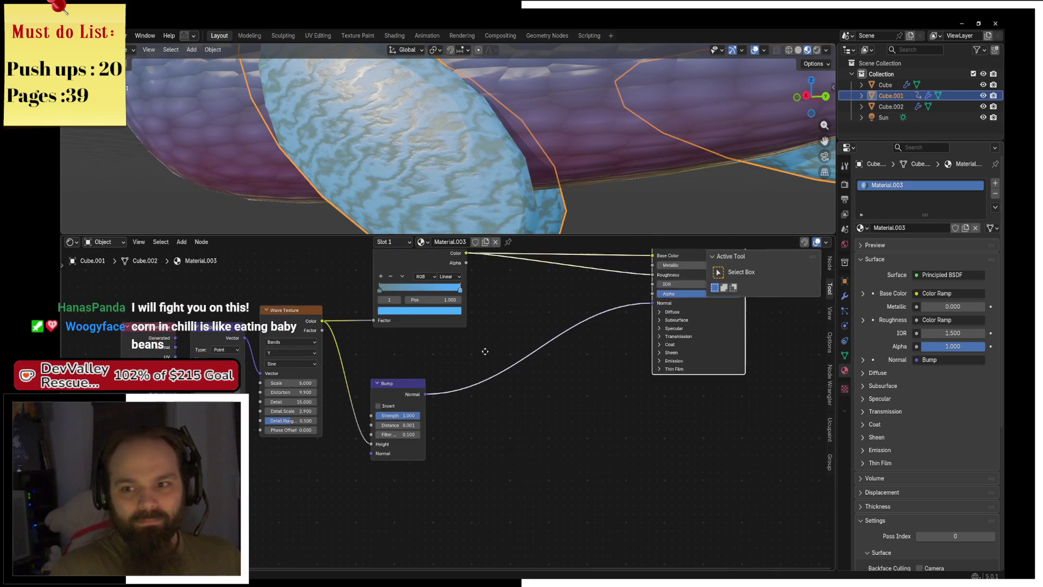
scroll(519, 367, "down", 2)
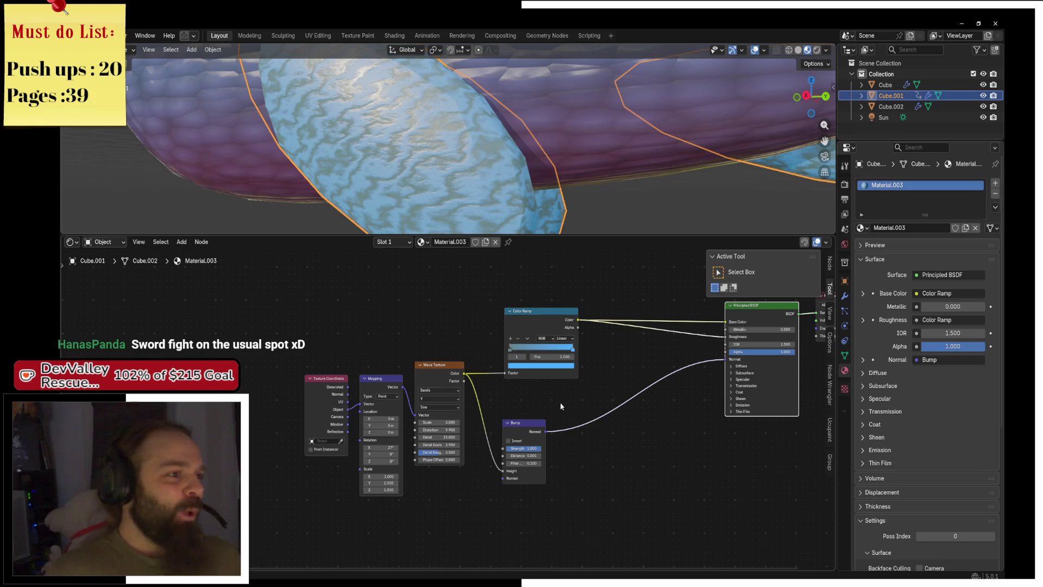
Switch the wave profile from Sine to Saw and move the texture, mapping and bump nodes
left_click_drag(483, 381, 488, 346)
scroll(452, 367, "up", 1)
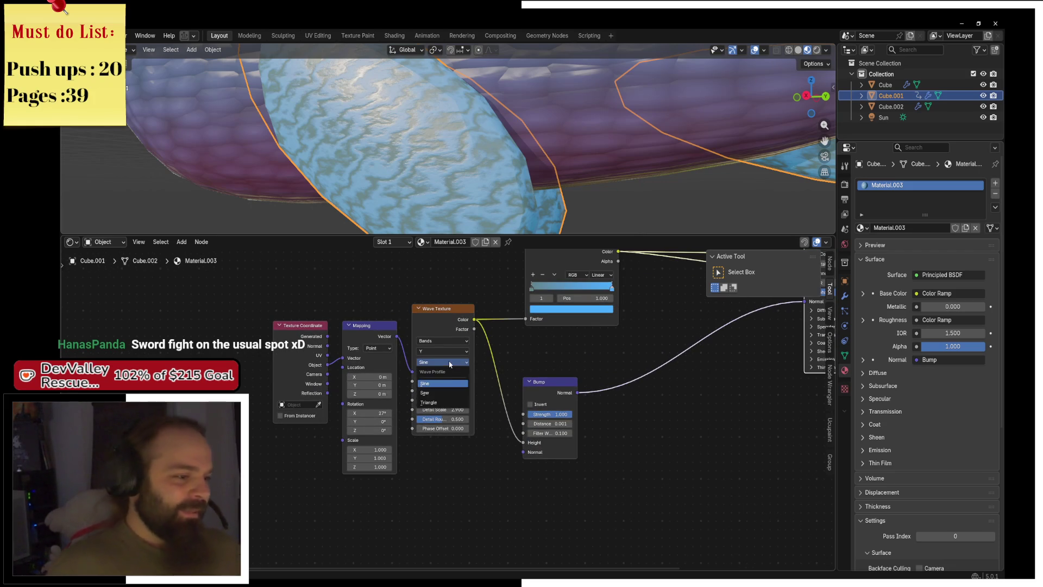
left_click(432, 392)
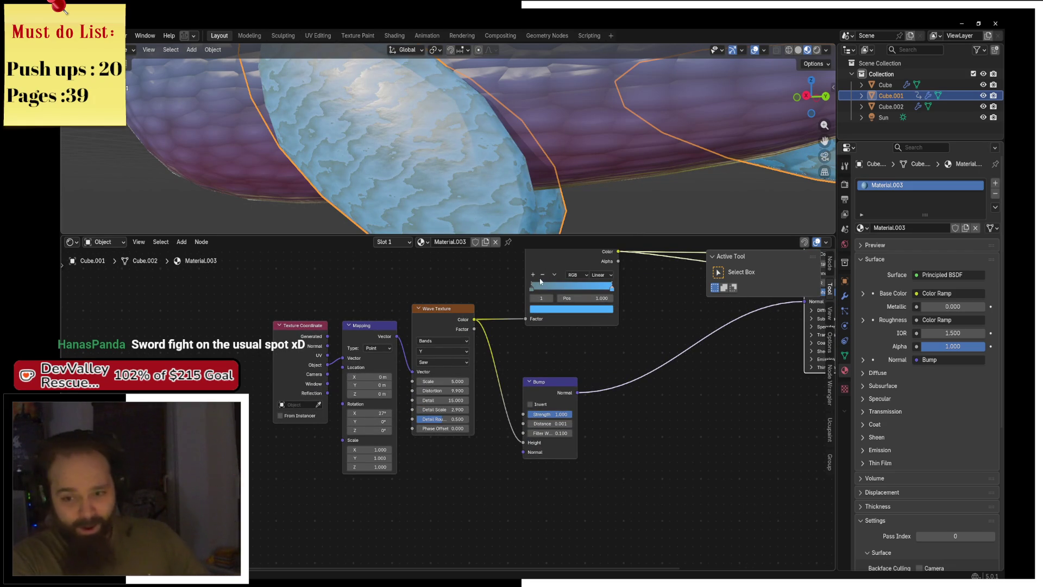
left_click_drag(250, 307, 496, 533)
key("g")
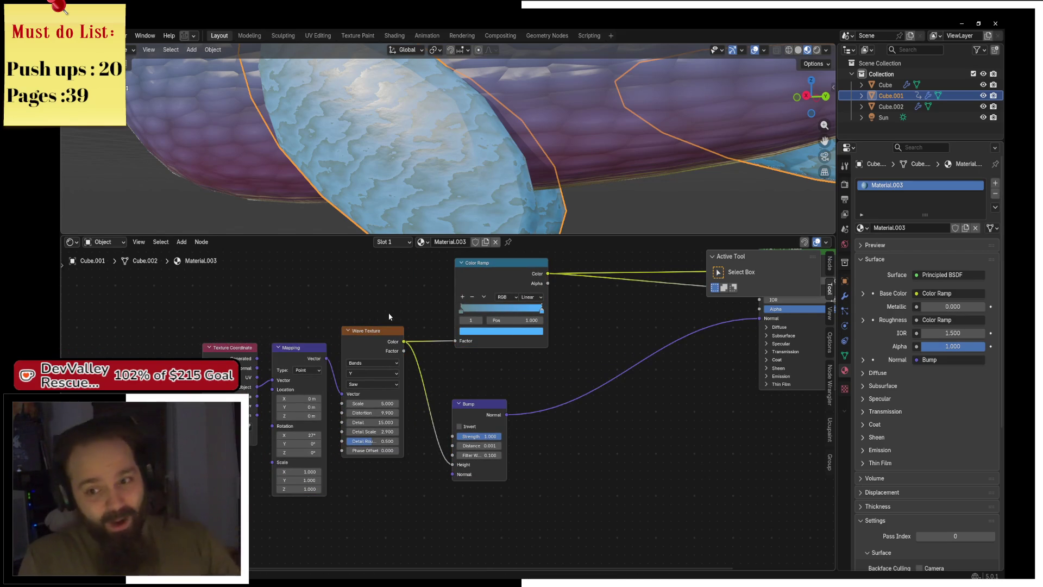
key("Home")
scroll(500, 152, "down", 2)
mouse_move(500, 152)
left_mouse_down()
mouse_move(563, 171)
mouse_move(520, 158)
left_mouse_up()
scroll(409, 389, "up", 1)
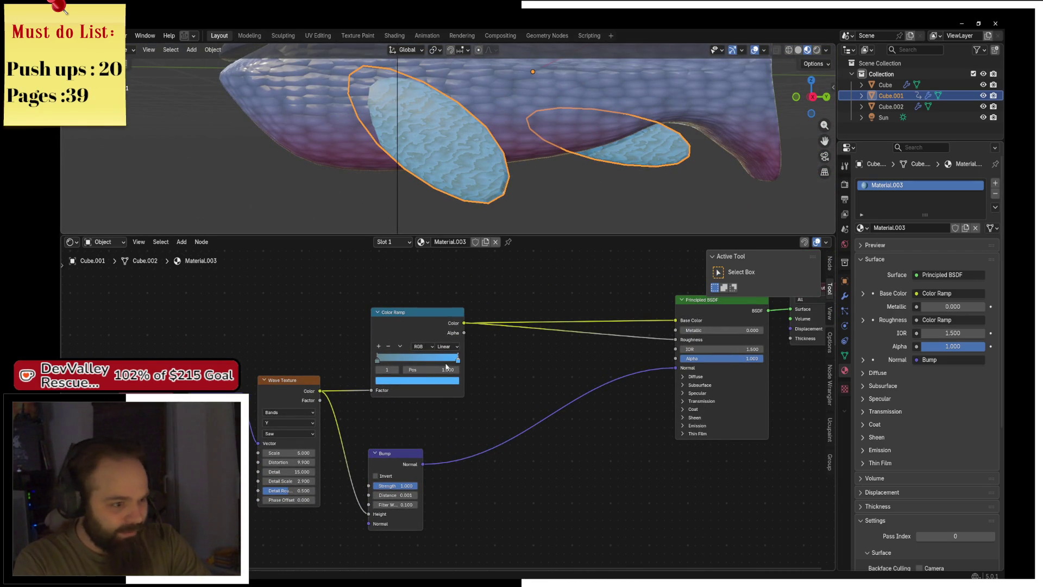
Change the Color Ramp's right stop to violet blue (#685DFF)
left_click(422, 381)
mouse_move(426, 285)
left_mouse_down()
mouse_move(413, 261)
mouse_move(429, 255)
left_mouse_up()
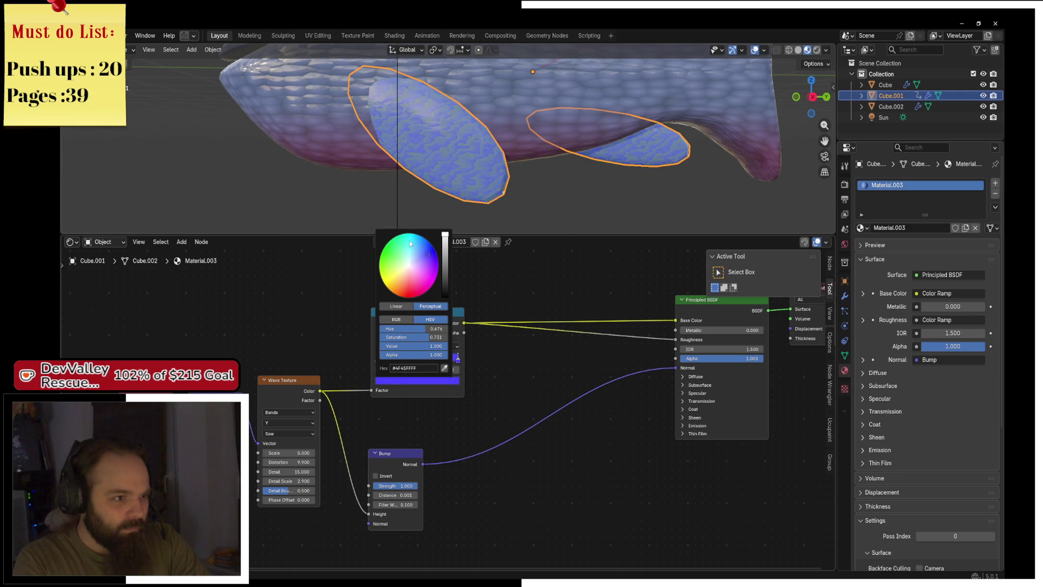
scroll(559, 163, "down", 5)
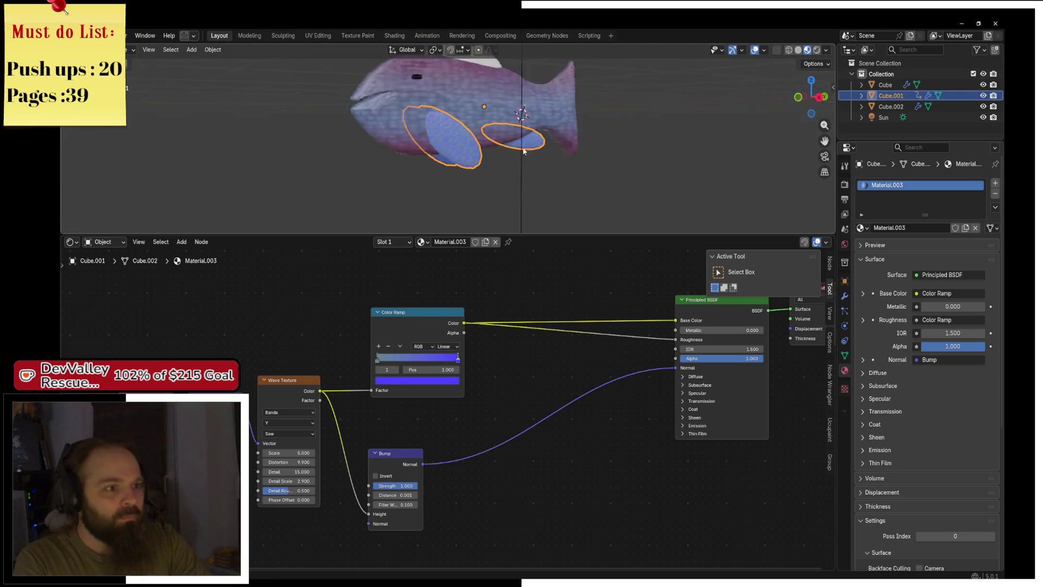
scroll(504, 152, "up", 5)
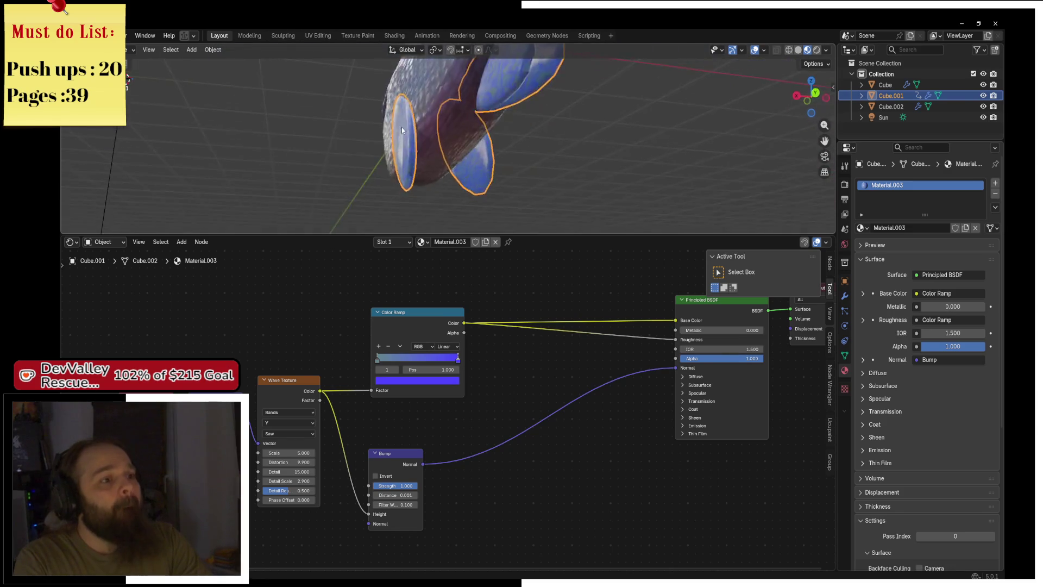
Add an edge loop across the front fin in Edit Mode, then return to Object Mode
key("ctrl+Tab")
left_click(538, 137)
left_click(478, 108, "alt")
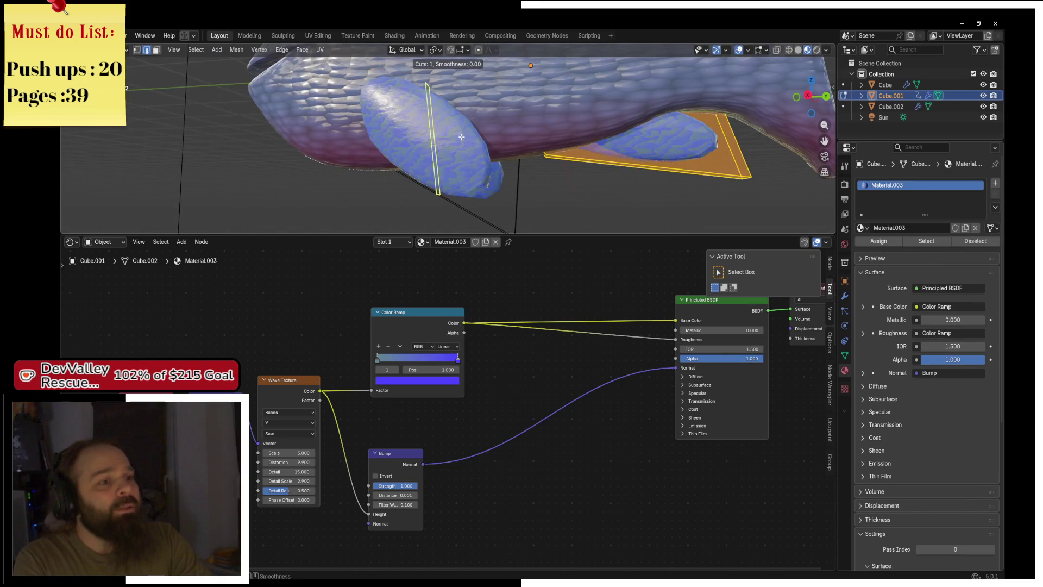
key("g")
key("g")
left_click(495, 157)
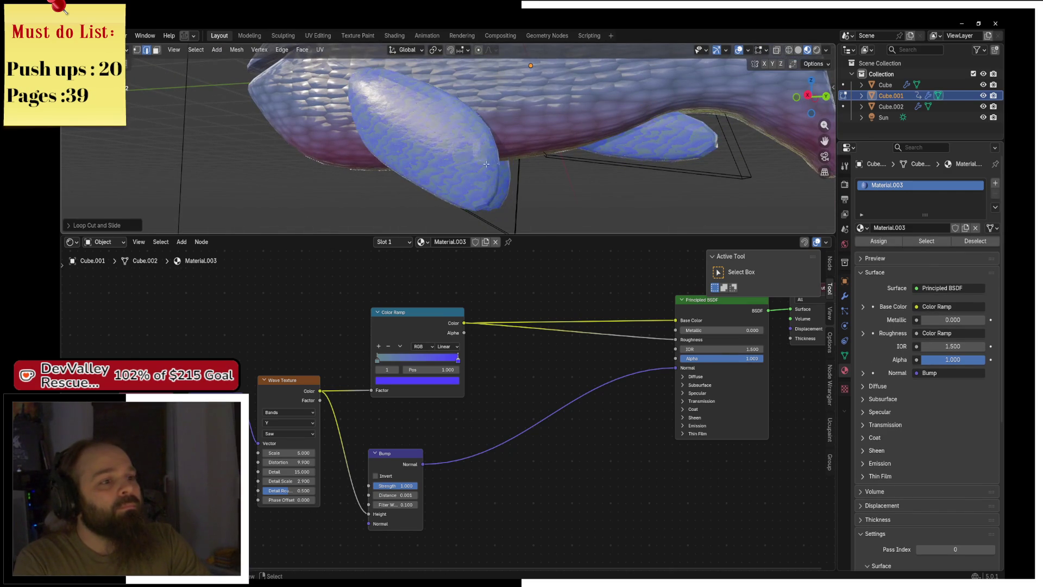
key("ctrl+Tab")
left_click(424, 162)
Select the fish body and its Color Ramp and Mix nodes in Material.001
left_click(446, 141)
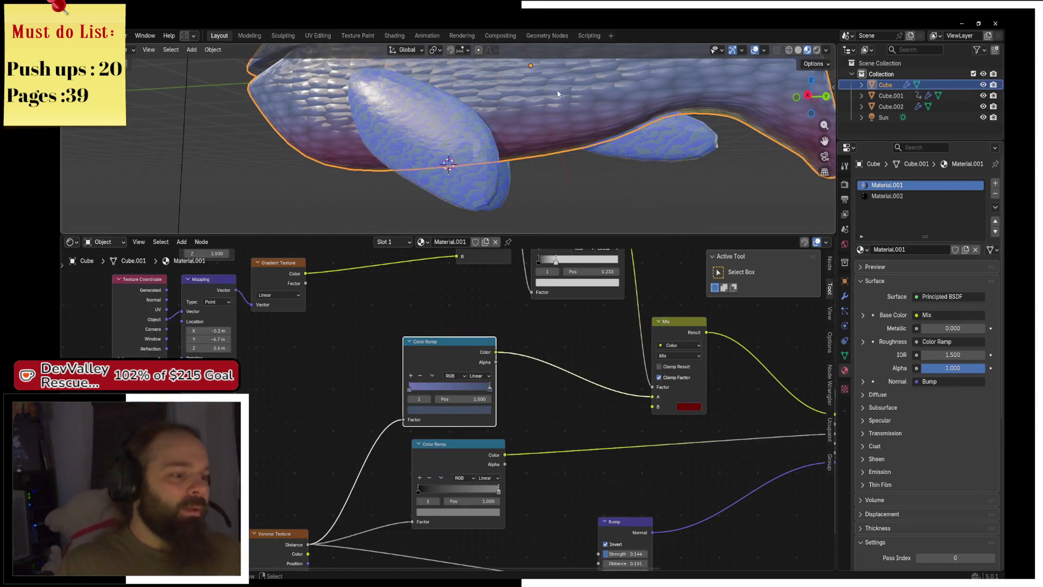
scroll(493, 365, "down", 3)
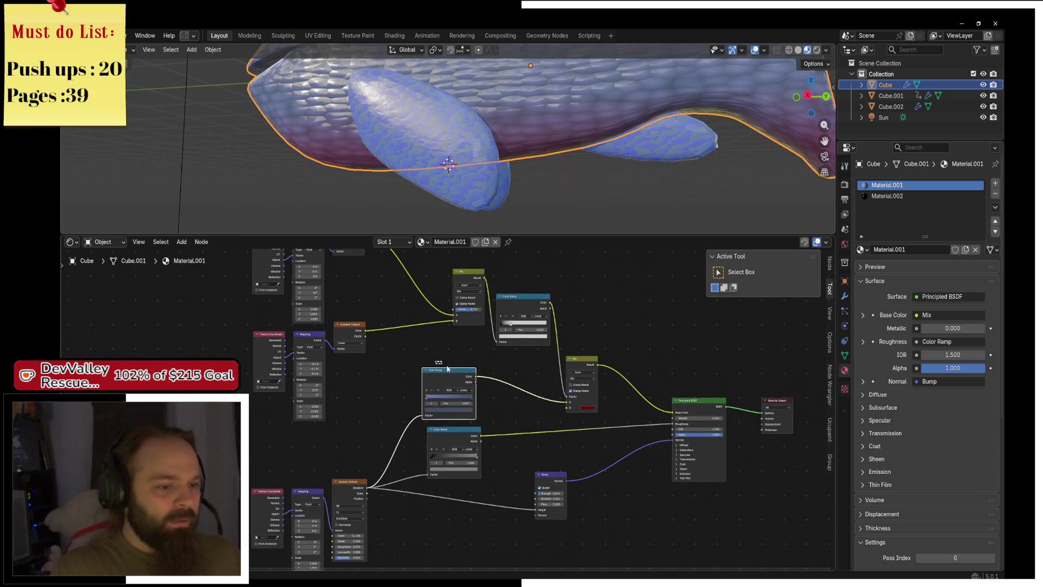
left_click_drag(435, 361, 585, 423)
Select the fins, shift their texture nodes left and paste the body's Color Ramp and Mix nodes
left_click(413, 125)
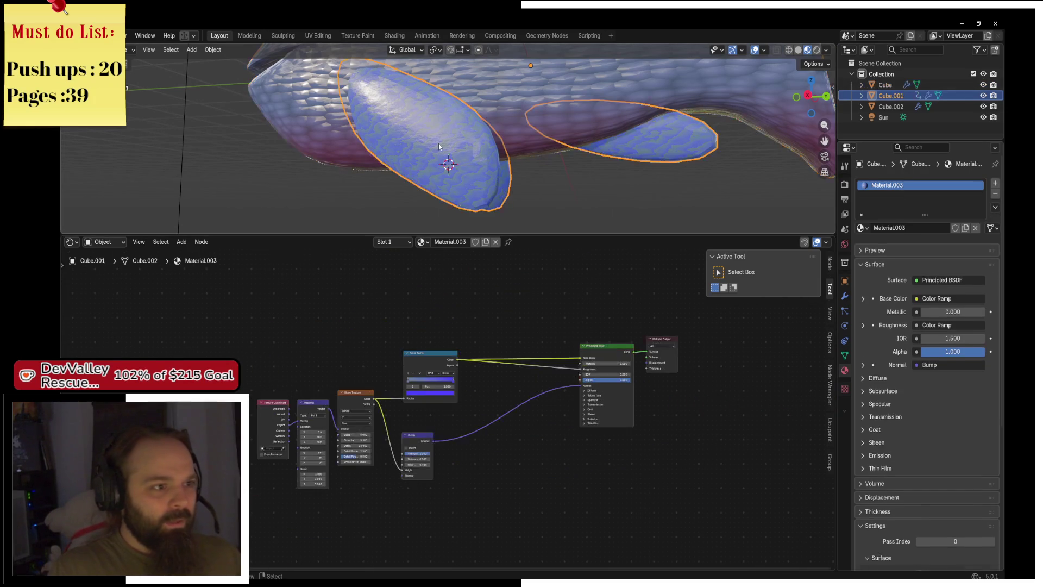
left_click_drag(239, 331, 380, 486)
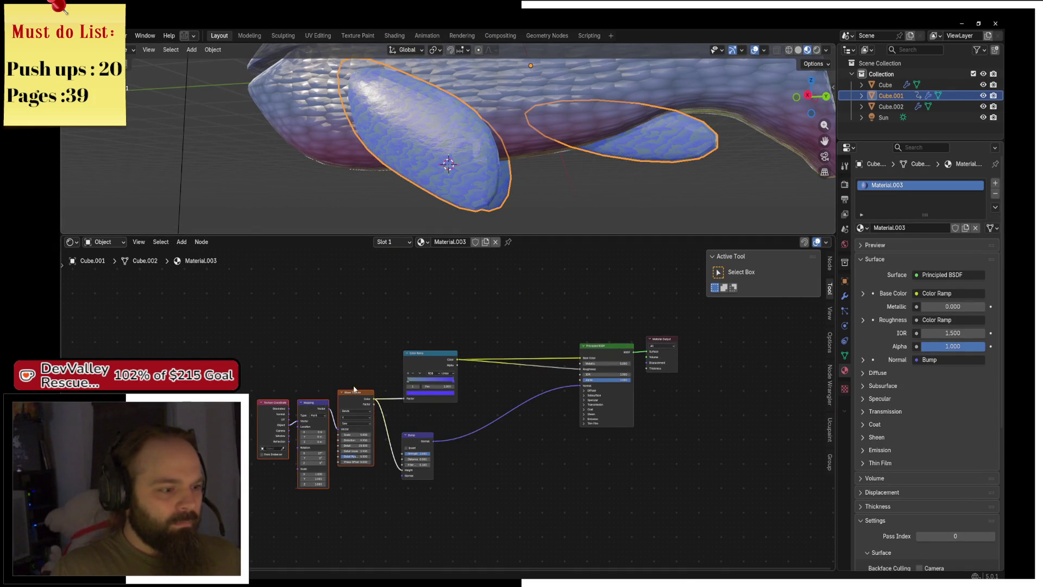
left_click_drag(351, 394, 295, 401)
scroll(326, 434, "up", 5)
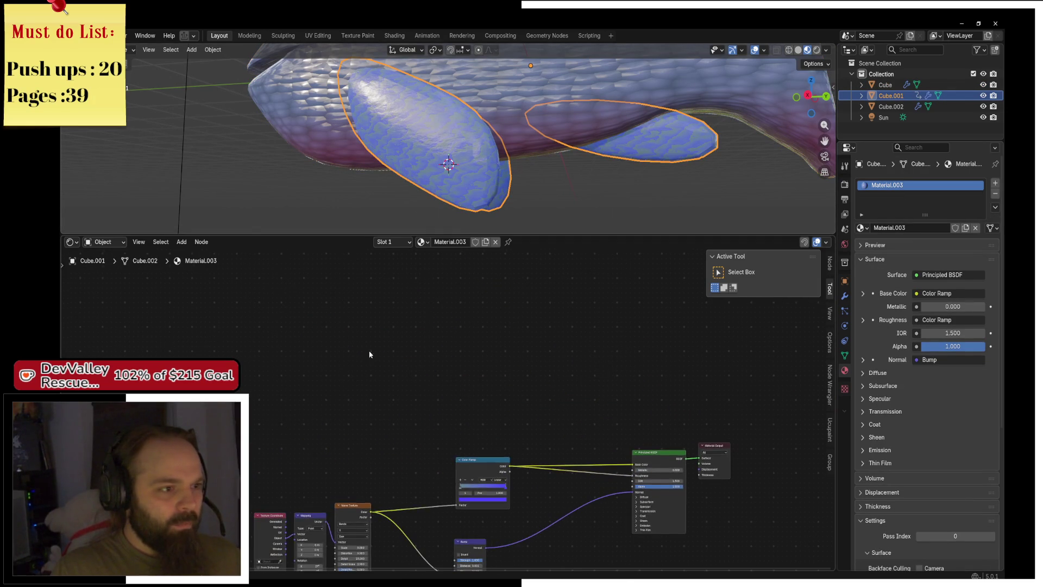
key("ctrl+v")
mouse_move(309, 297)
left_mouse_down()
mouse_move(490, 368)
mouse_move(499, 390)
mouse_move(637, 466)
left_mouse_up()
Connect the pasted Color Ramp to Base Color with the Wave Texture driving its Factor
left_click(454, 400)
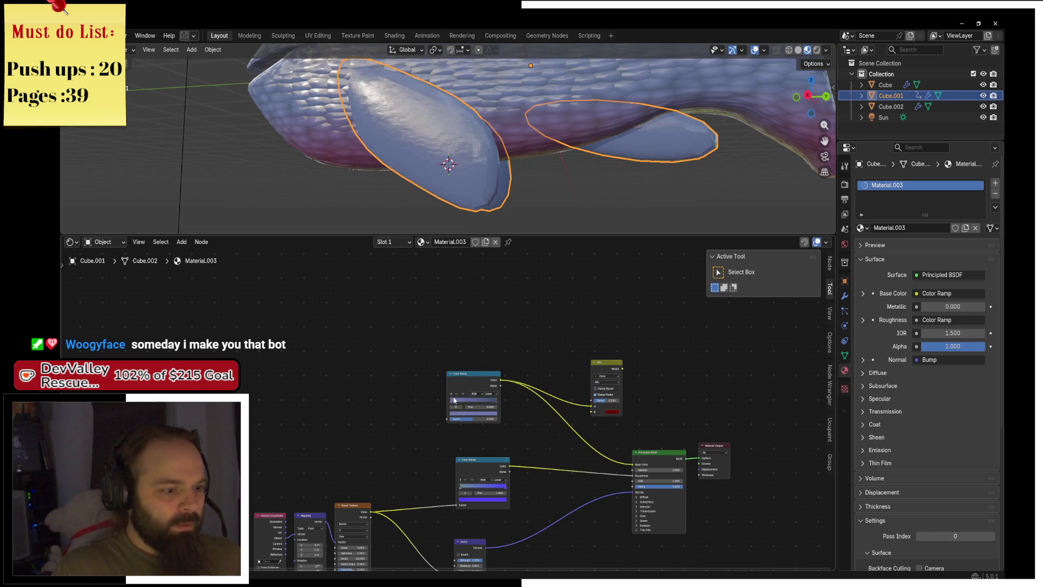
left_click_drag(445, 420, 372, 515)
mouse_move(468, 215)
left_mouse_down()
mouse_move(425, 196)
mouse_move(456, 182)
left_mouse_up()
left_click_drag(588, 474, 530, 414)
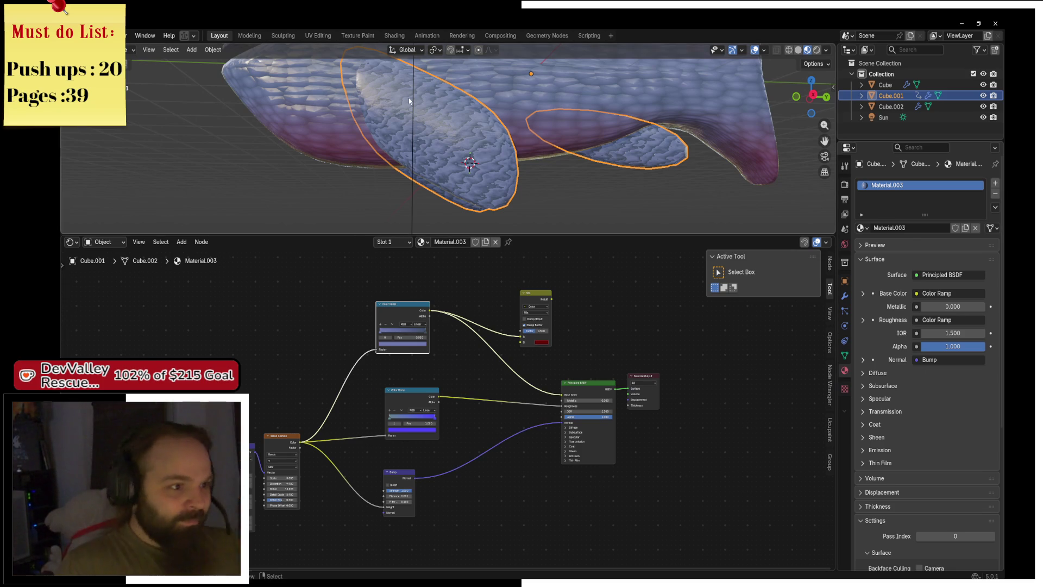
Unwrap the fins' UVs in Edit Mode
key("Tab")
key("grave")
left_click(569, 109)
key("u")
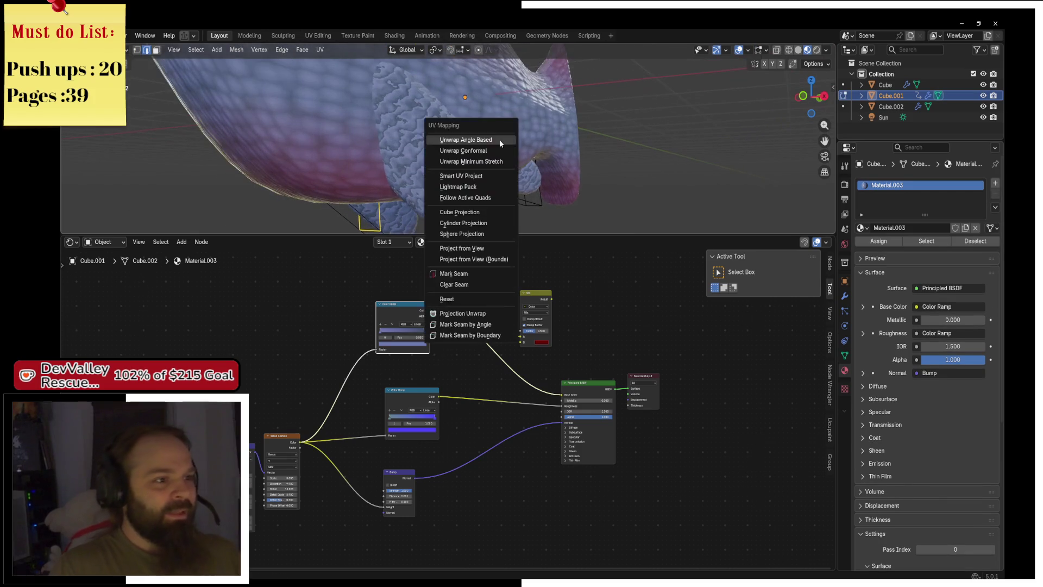
left_click(500, 140)
key("u")
left_click(454, 123)
Scale the fin geometry slightly along X in wireframe, then return to solid Object Mode
key("z")
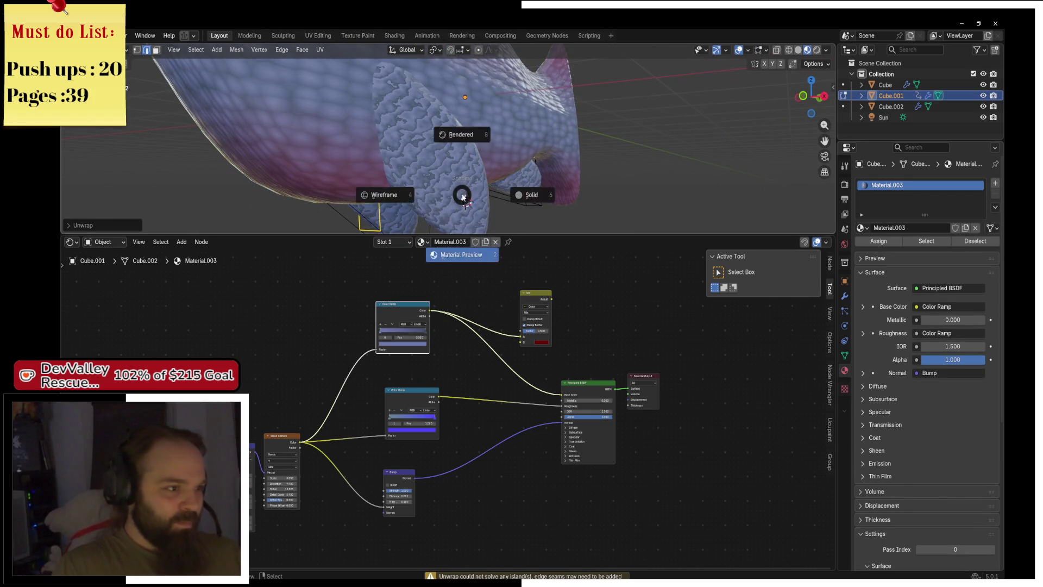
key("4")
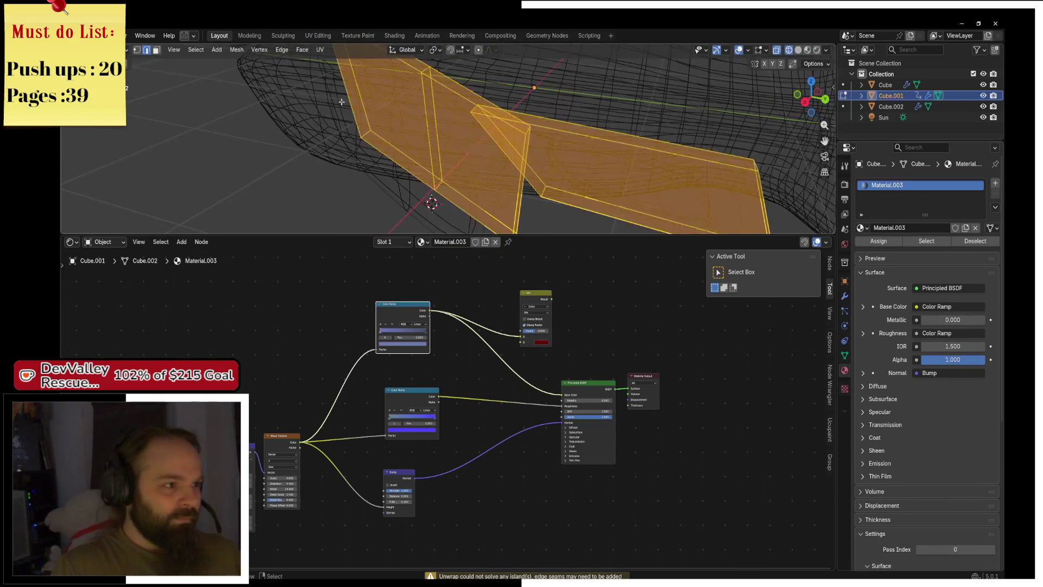
key("s")
key("x")
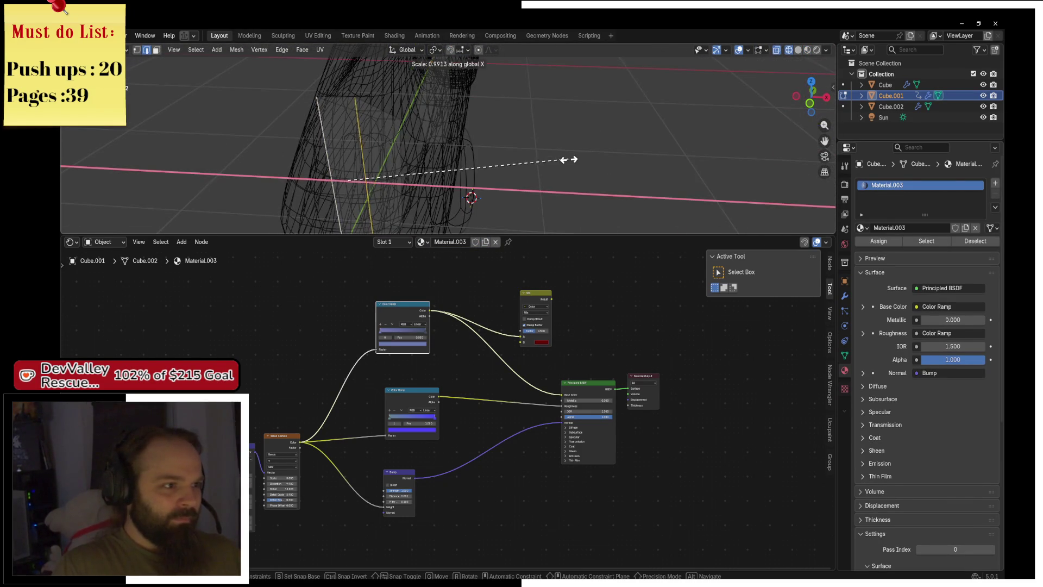
left_click(470, 195)
key("z")
left_click(524, 177)
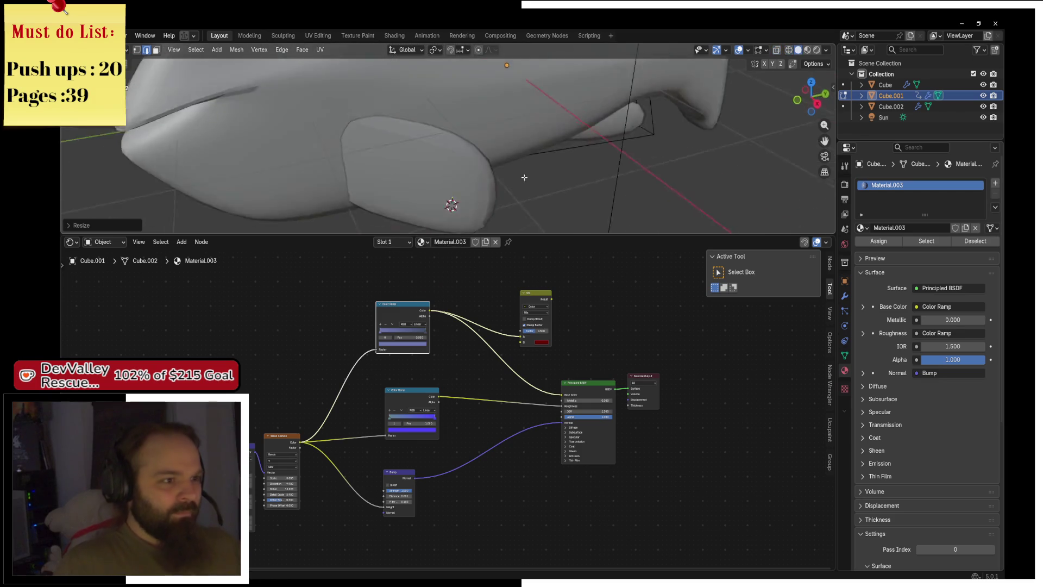
key("ctrl+Tab")
left_click(372, 132)
key("z")
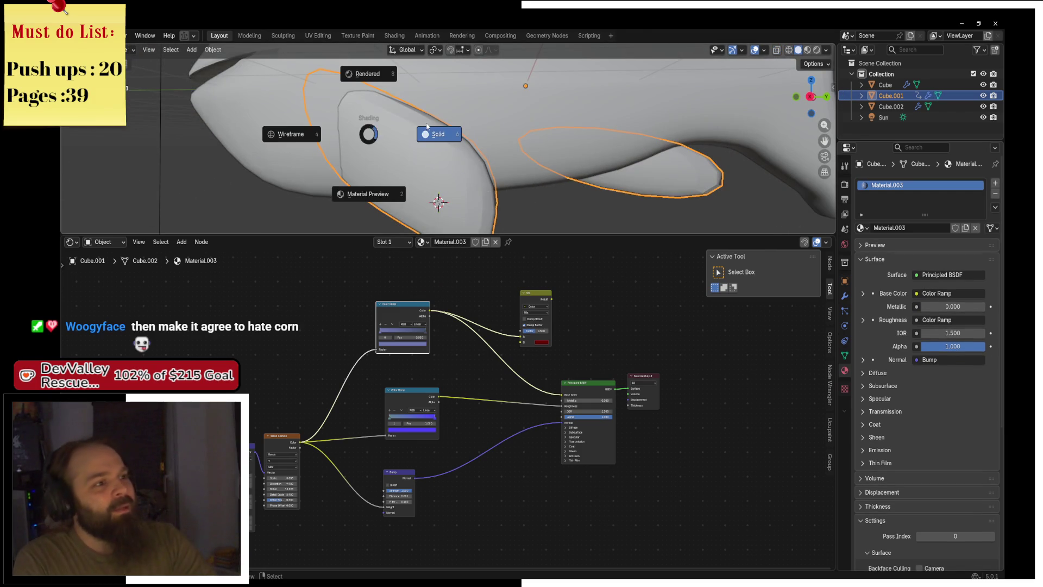
left_click(427, 126)
Edge-slide a vertex at the fin's front in wireframe, then return to solid shading
key("ctrl+Tab")
left_click(504, 123)
key("z")
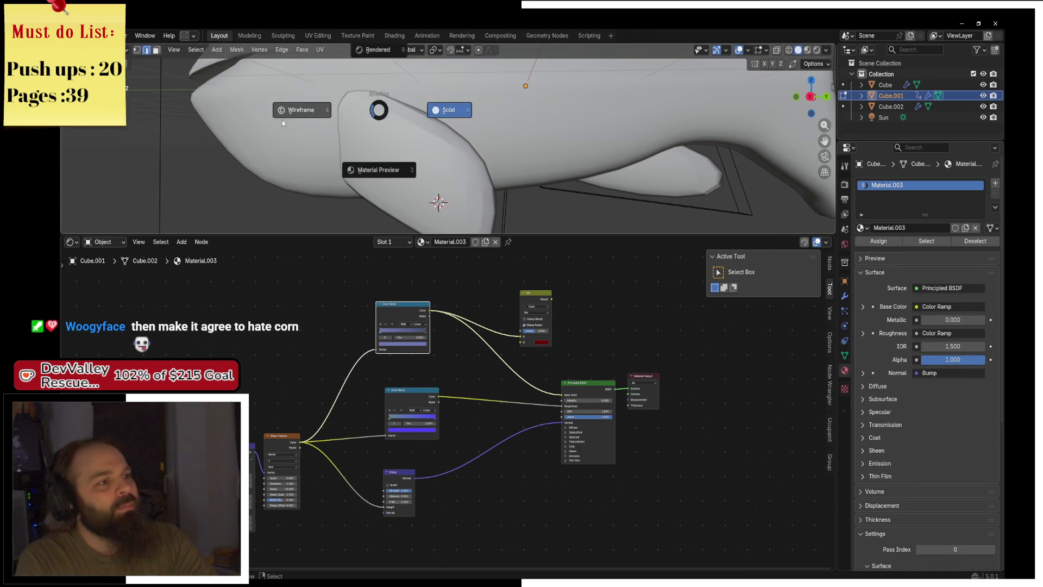
left_click(282, 123)
key("1")
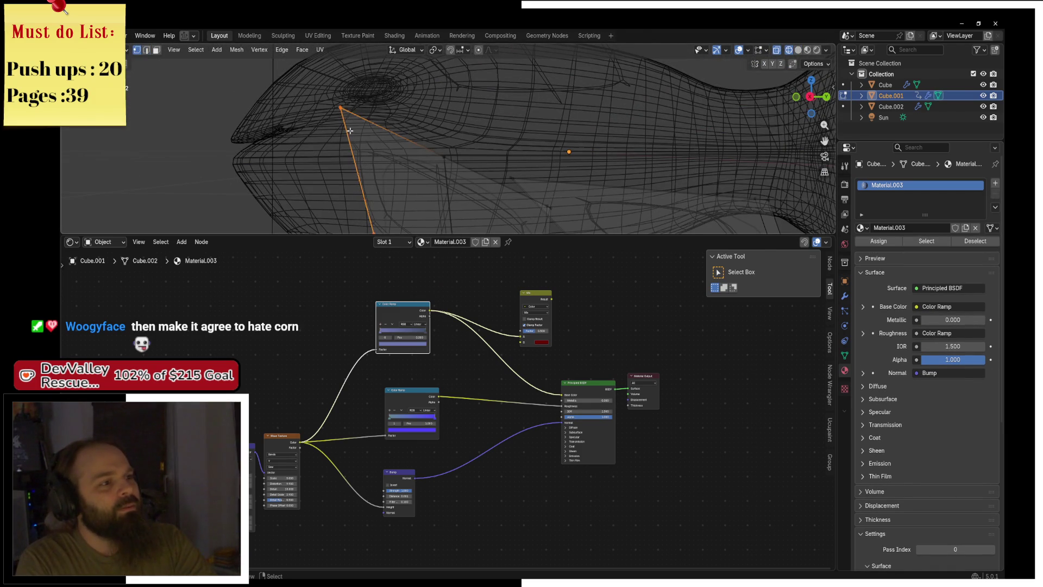
key("c")
key("Escape")
key("g")
key("g")
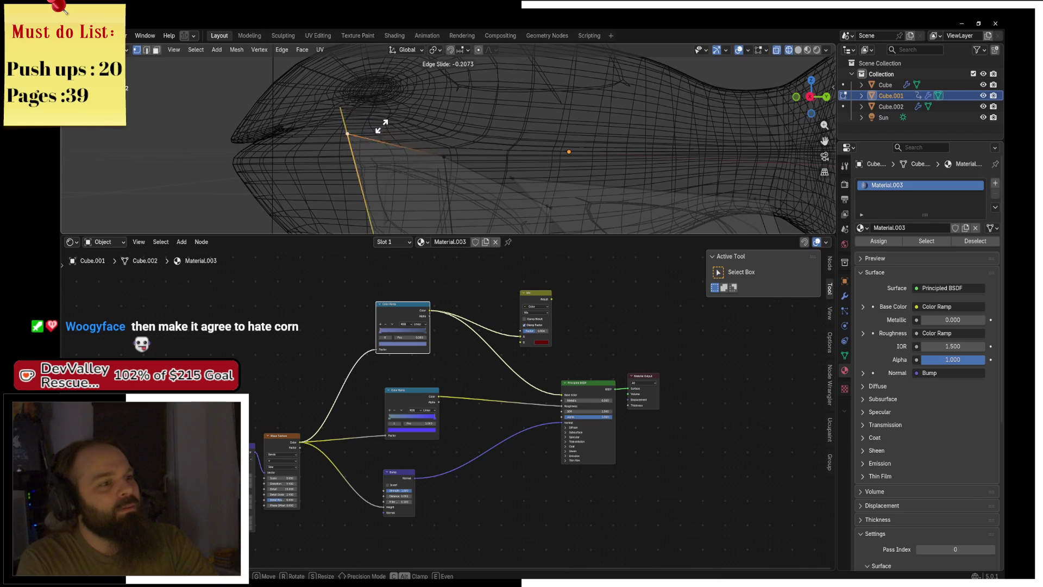
left_click(392, 163)
key("z")
left_click(439, 165)
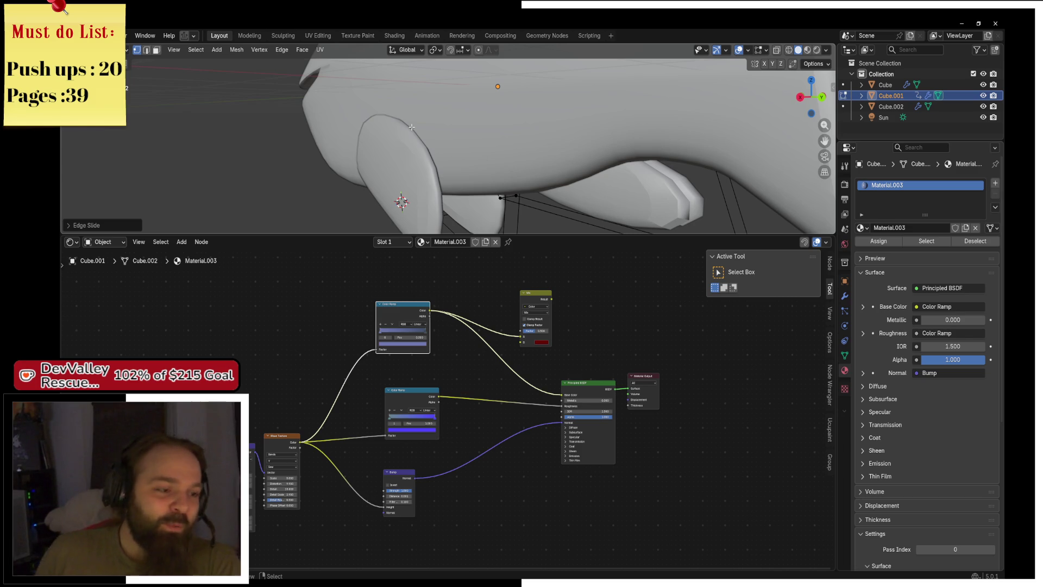
Select the fins, switch the viewport to Material Preview, and make room in the node editor
left_click_drag(455, 429, 411, 429)
left_click(411, 429)
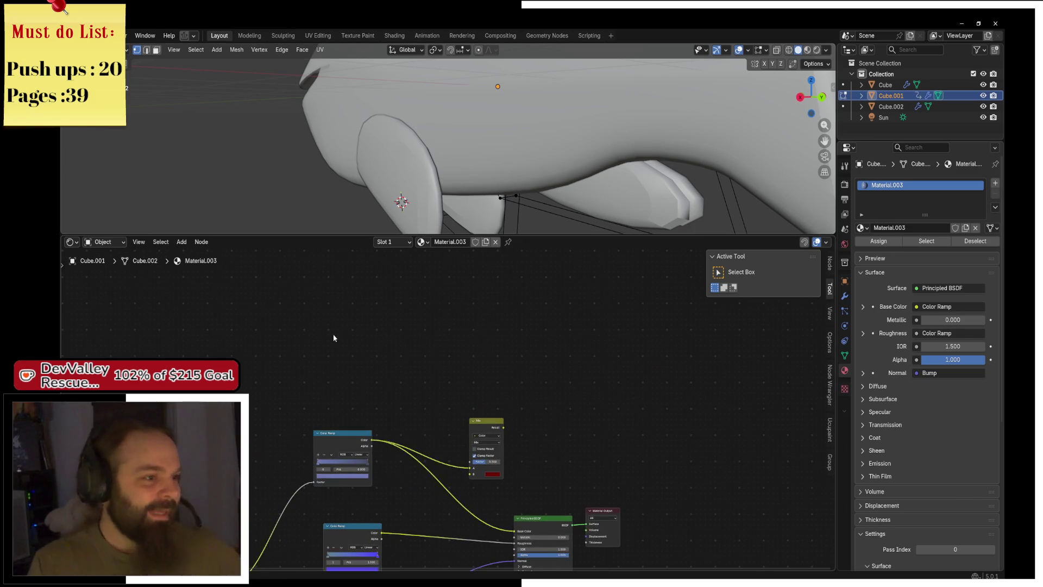
key("ctrl+Tab")
left_click(331, 158)
left_click(426, 191)
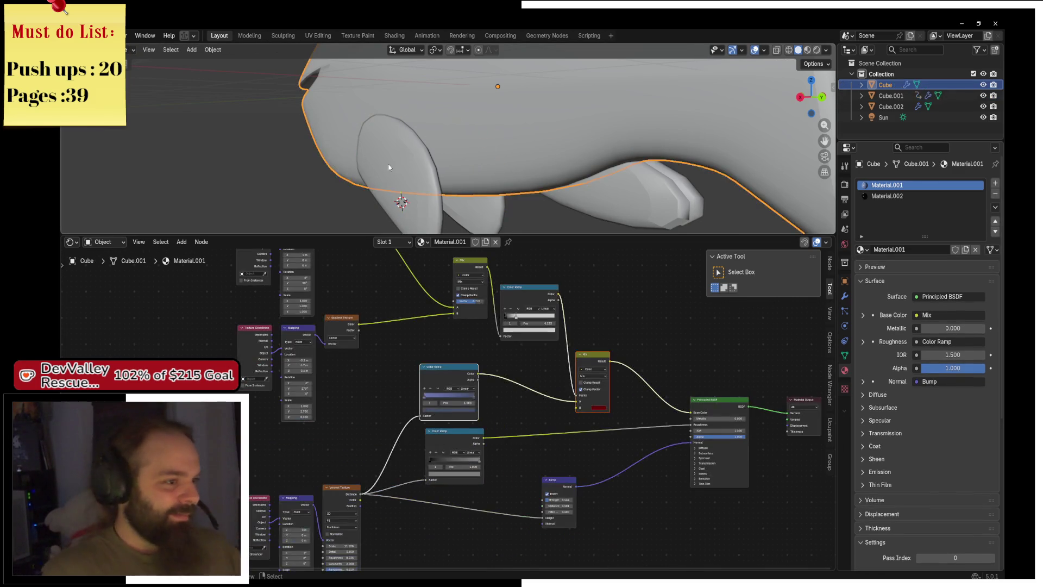
left_click(426, 191)
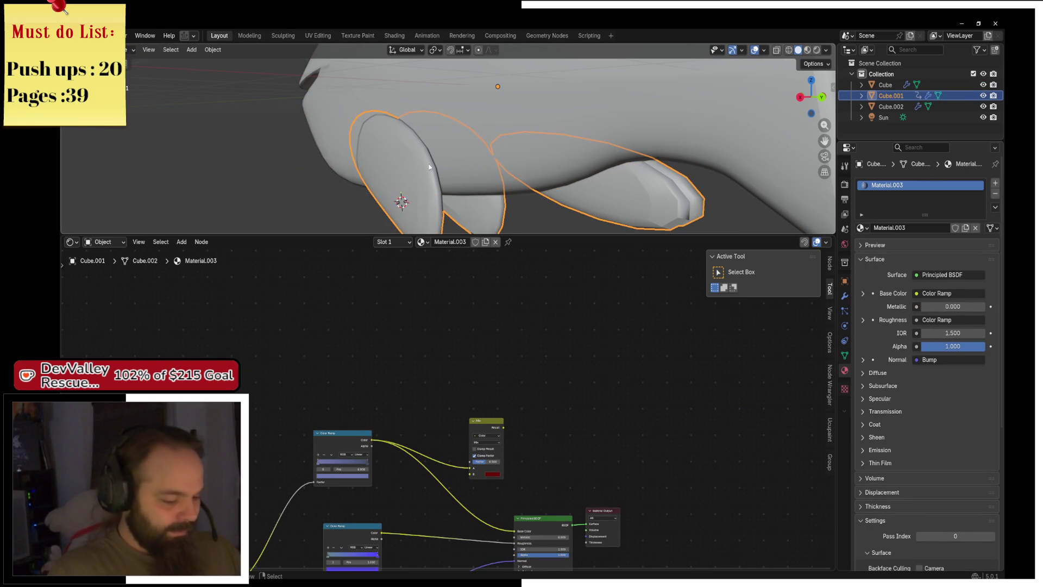
key("z")
left_click(426, 221)
scroll(424, 389, "up", 1)
mouse_move(424, 389)
left_mouse_down()
mouse_move(371, 317)
mouse_move(408, 338)
left_mouse_up()
scroll(371, 318, "up", 1)
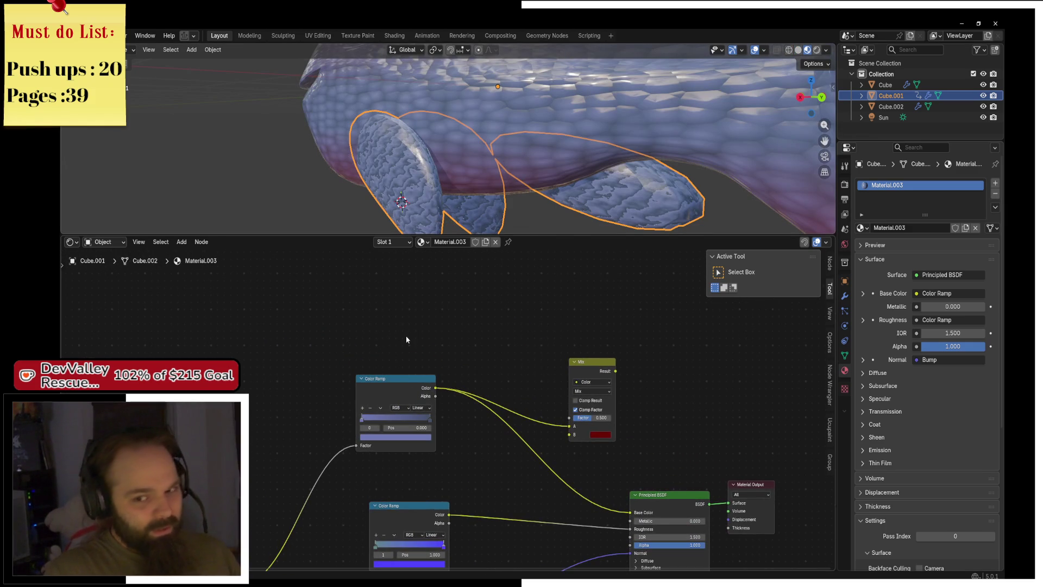
left_click_drag(592, 365, 559, 298)
left_click_drag(365, 263, 403, 365)
Add a Gradient Texture, preview it on the fins, and attach Texture Coordinate and Mapping nodes
key("shift+a")
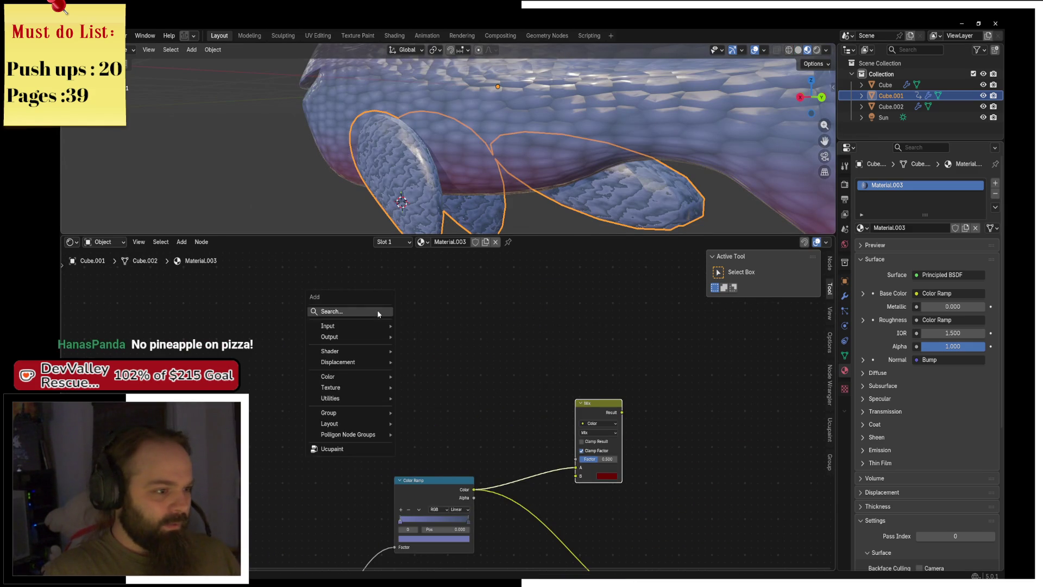
left_click(379, 311)
type("gra")
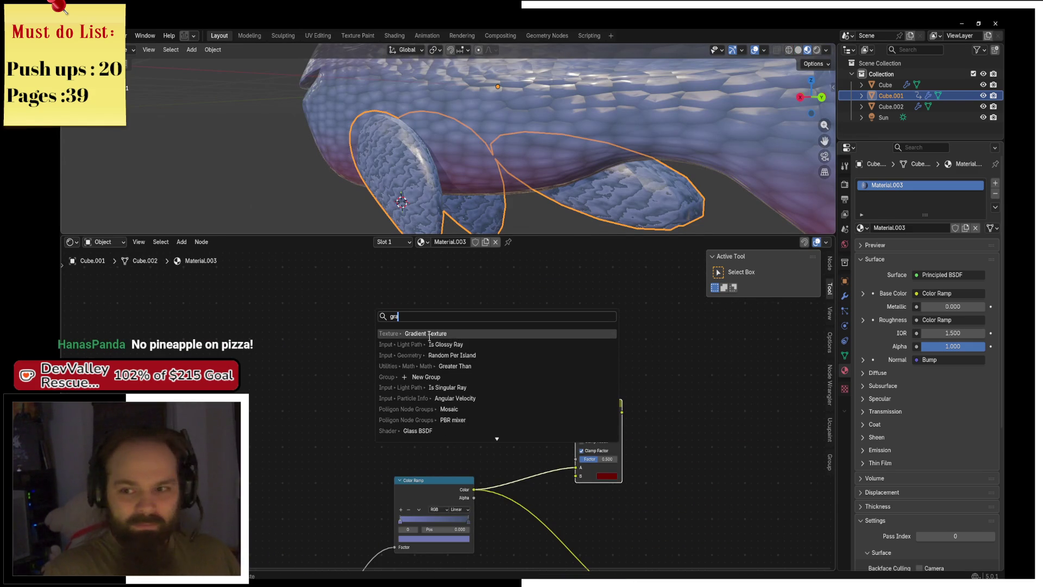
key("BackSpace")
key("BackSpace")
key("BackSpace")
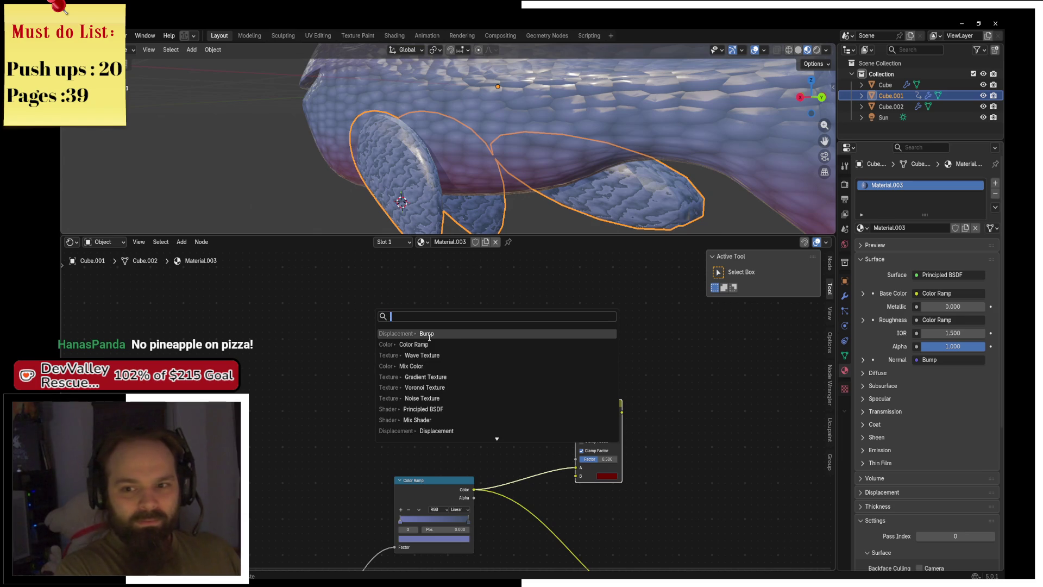
type("gra")
key("Return")
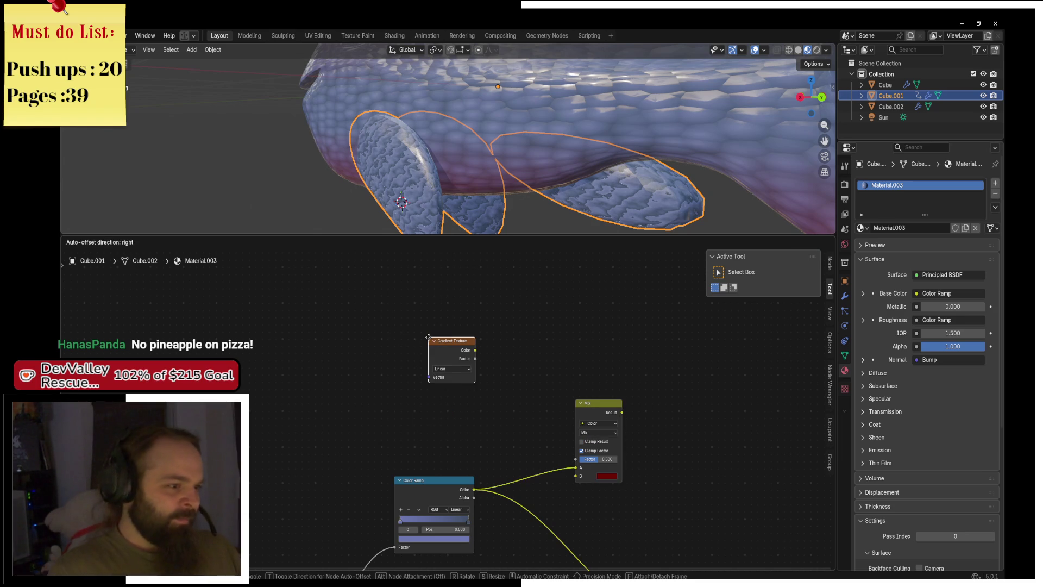
left_click(319, 289)
left_click(337, 307, "ctrl+shift")
key("ctrl+t")
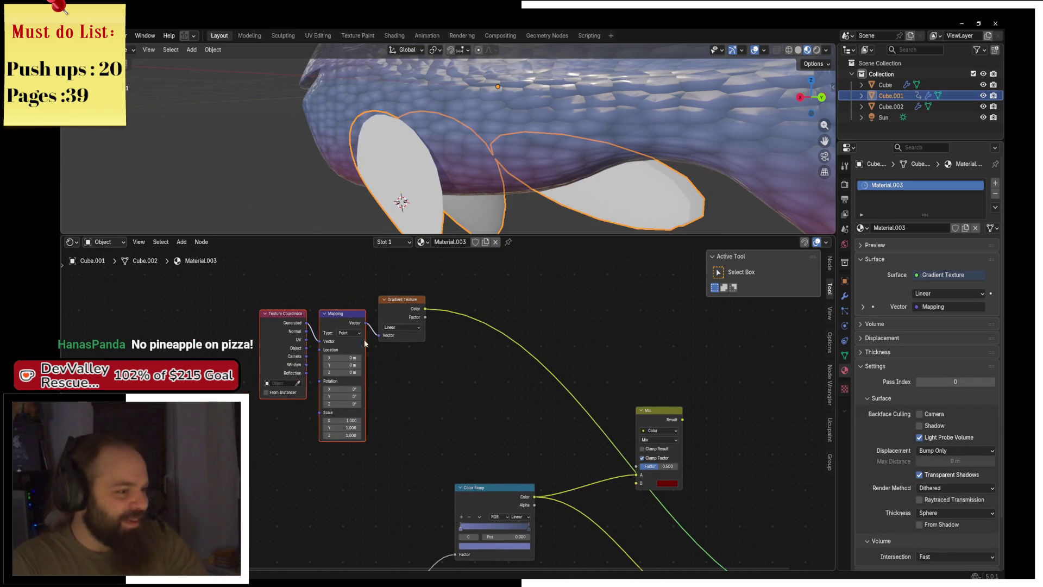
Set Mapping Rotation Y to 90°, Location Z to 0, and Rotation X to about -43.4°
left_click_drag(490, 383, 581, 426)
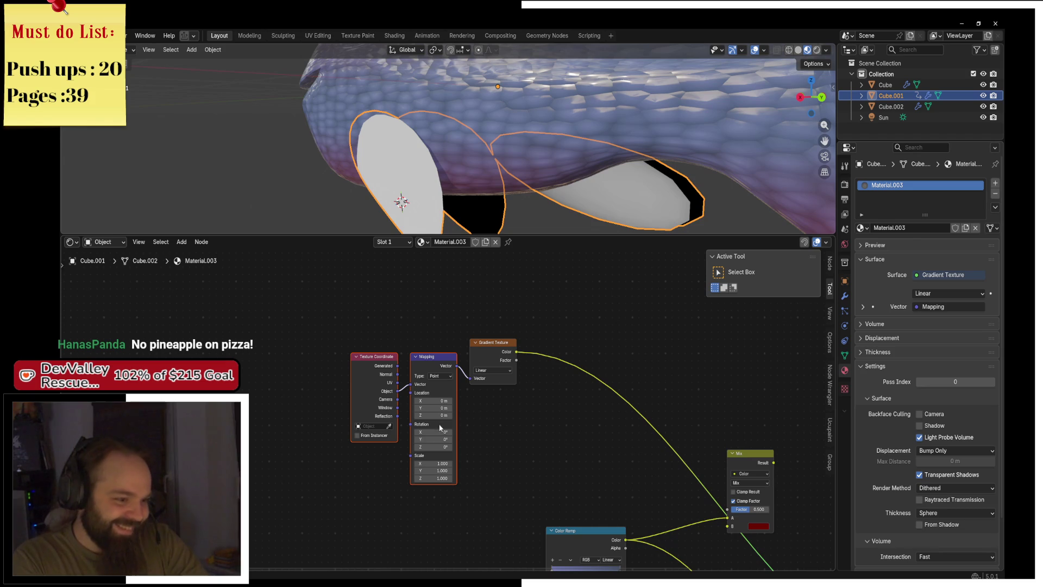
double_click(441, 441)
type("90")
key("Return")
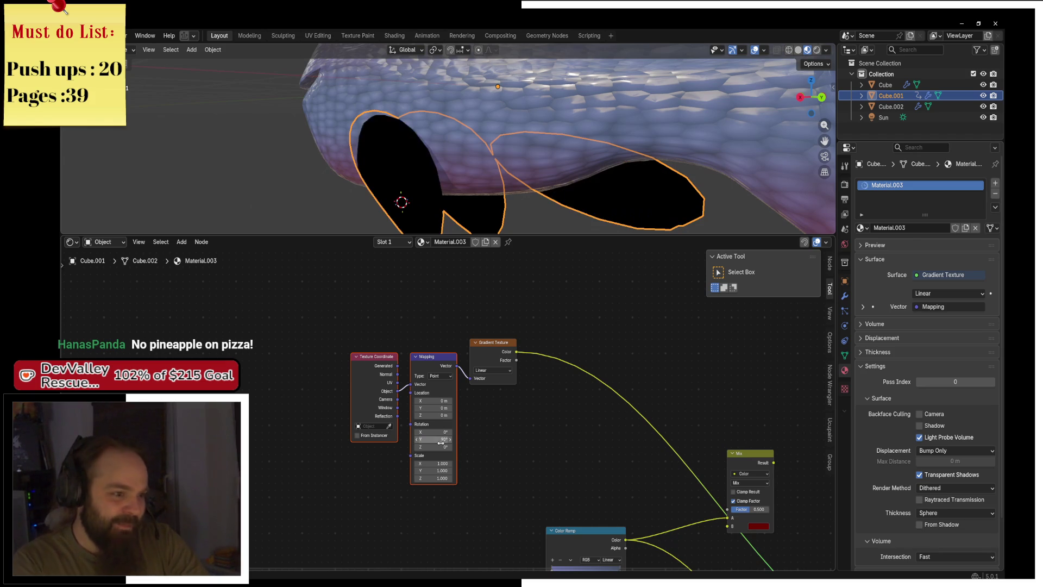
left_click_drag(433, 416, 467, 416)
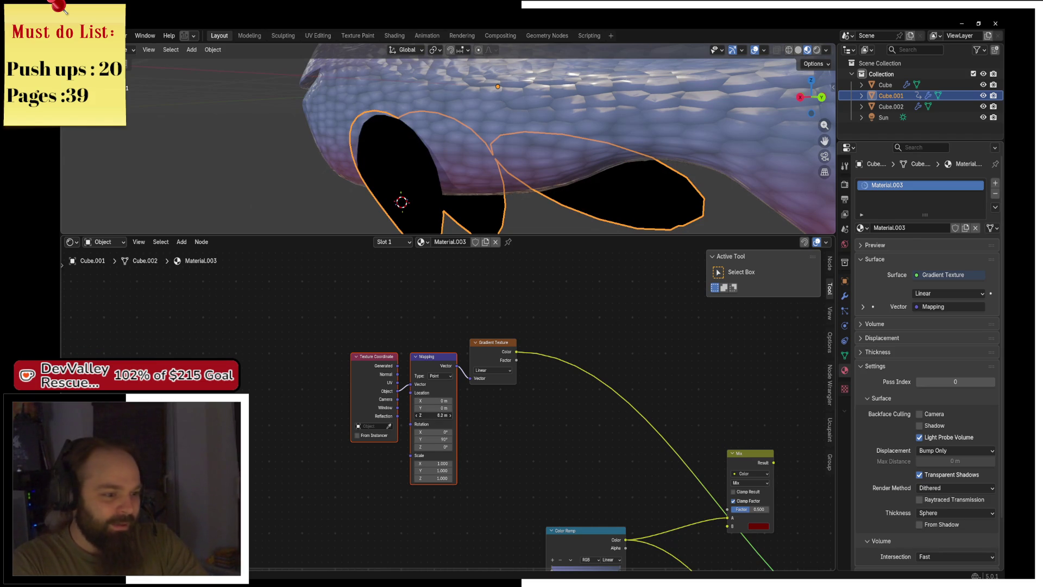
type("0")
key("Return")
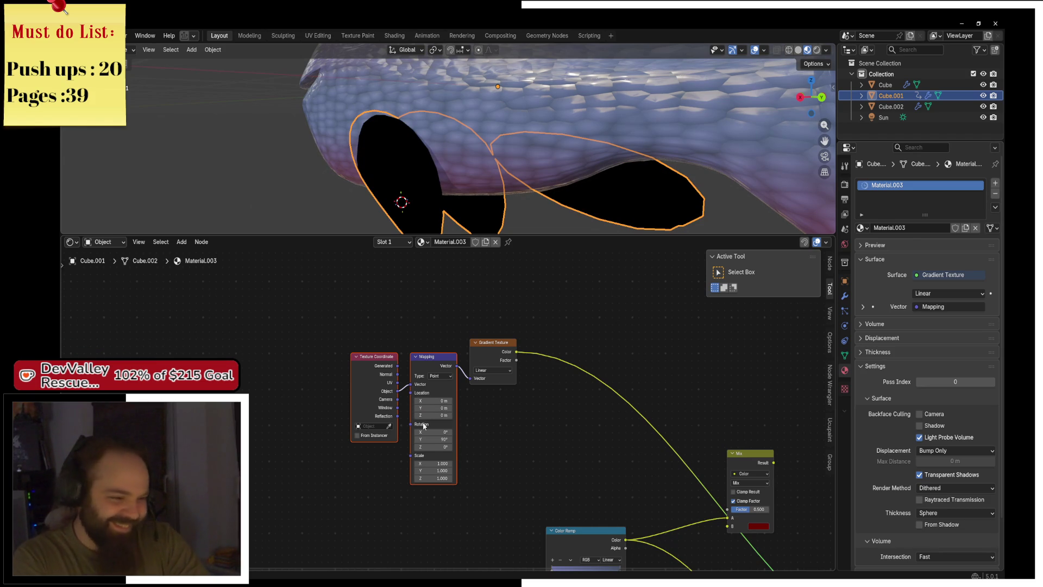
mouse_move(433, 401)
left_mouse_down()
mouse_move(462, 400)
mouse_move(419, 401)
mouse_move(429, 401)
mouse_move(437, 432)
mouse_move(419, 432)
mouse_move(428, 400)
left_mouse_up()
left_click_drag(442, 435, 452, 435)
left_click_drag(590, 382, 483, 317)
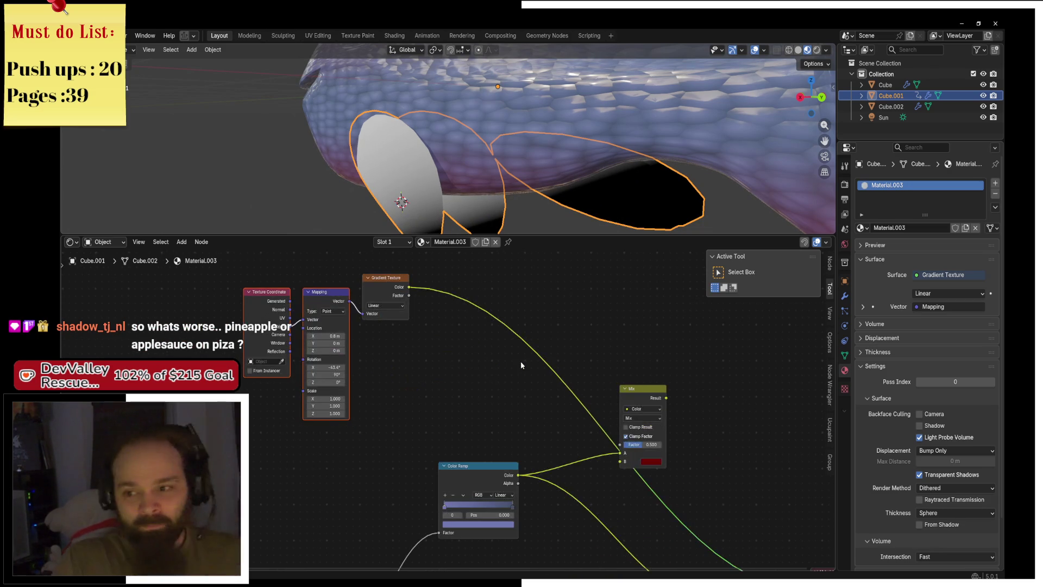
Add a Color Ramp onto the Gradient Texture–Mix link and move it lower
key("shift+a")
left_click(522, 363)
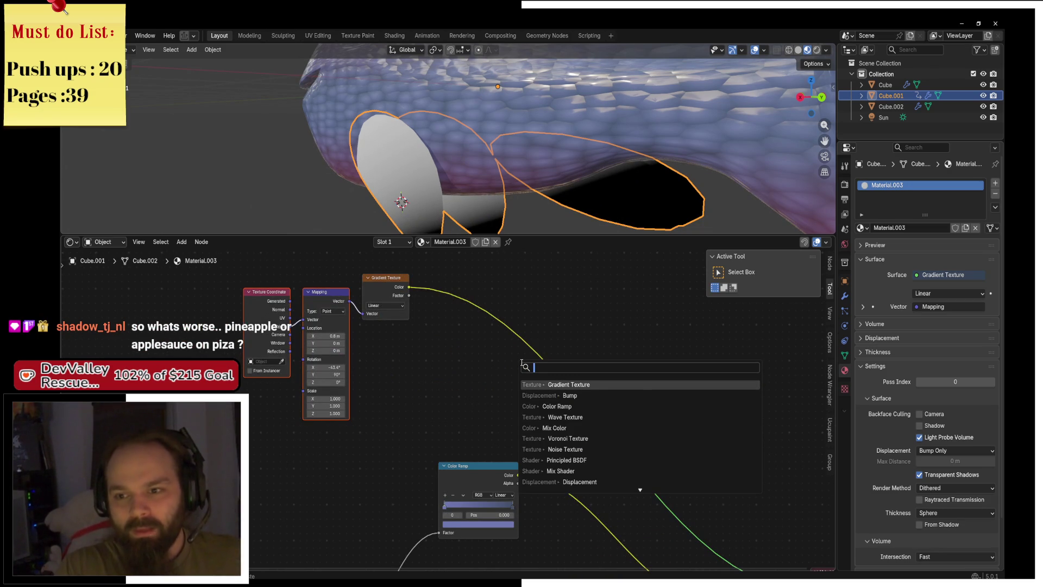
key("Down")
key("Down")
key("Return")
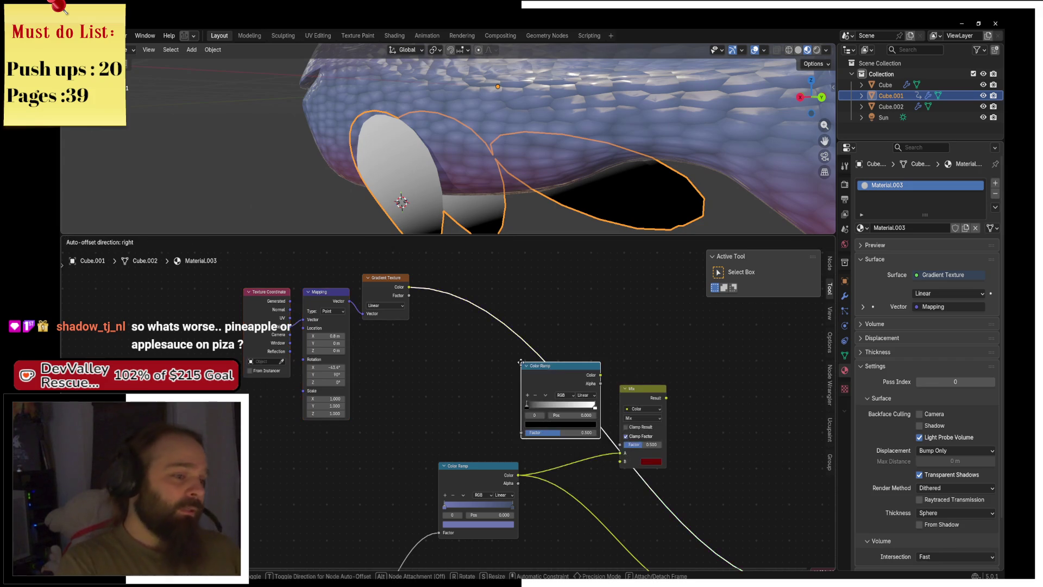
left_click(438, 280)
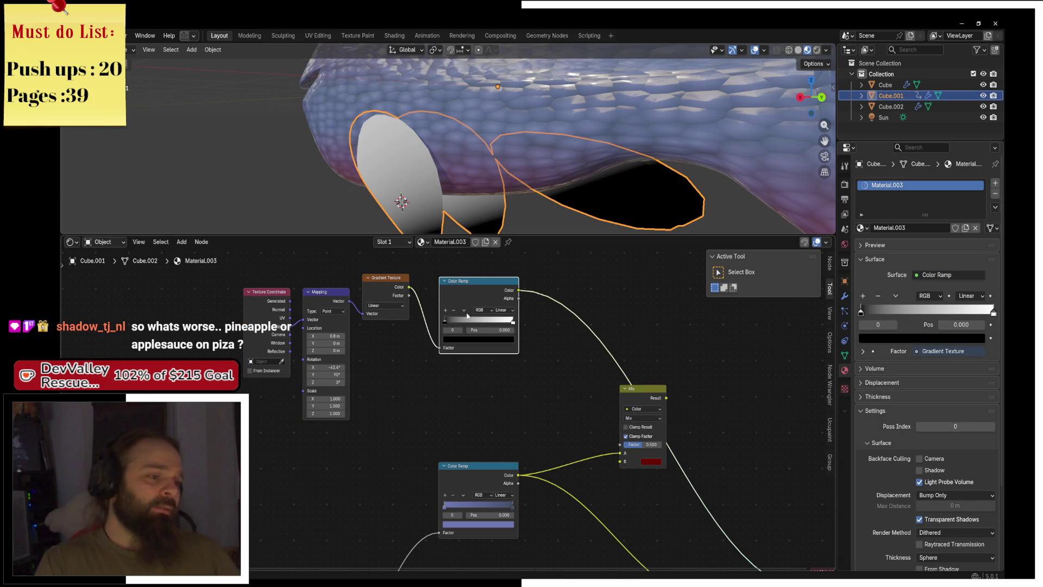
left_click_drag(467, 316, 480, 390)
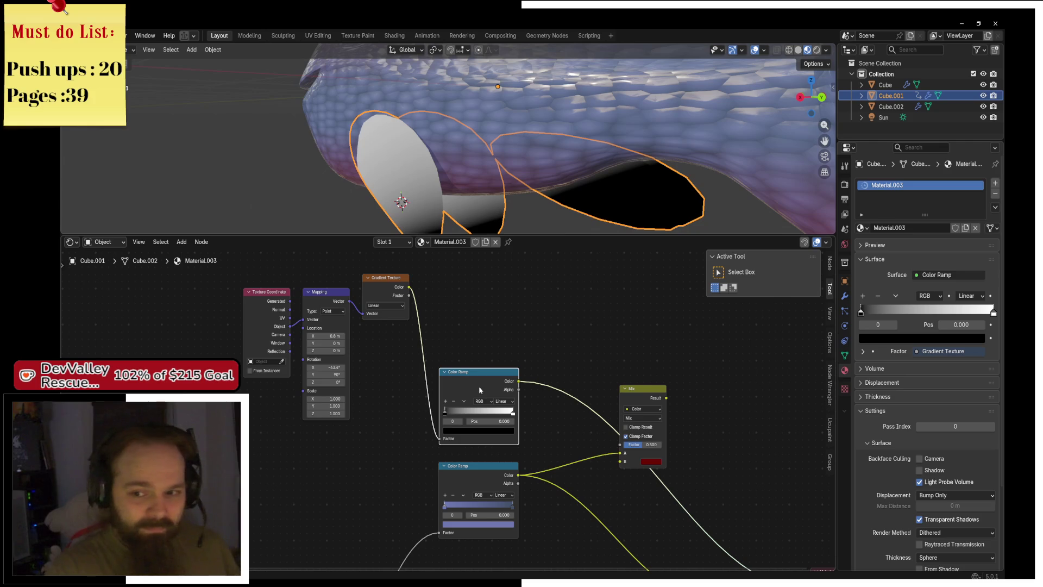
Connect the Mix result to the Principled BSDF Base Color and preview it on the fins
left_click_drag(480, 390, 371, 319)
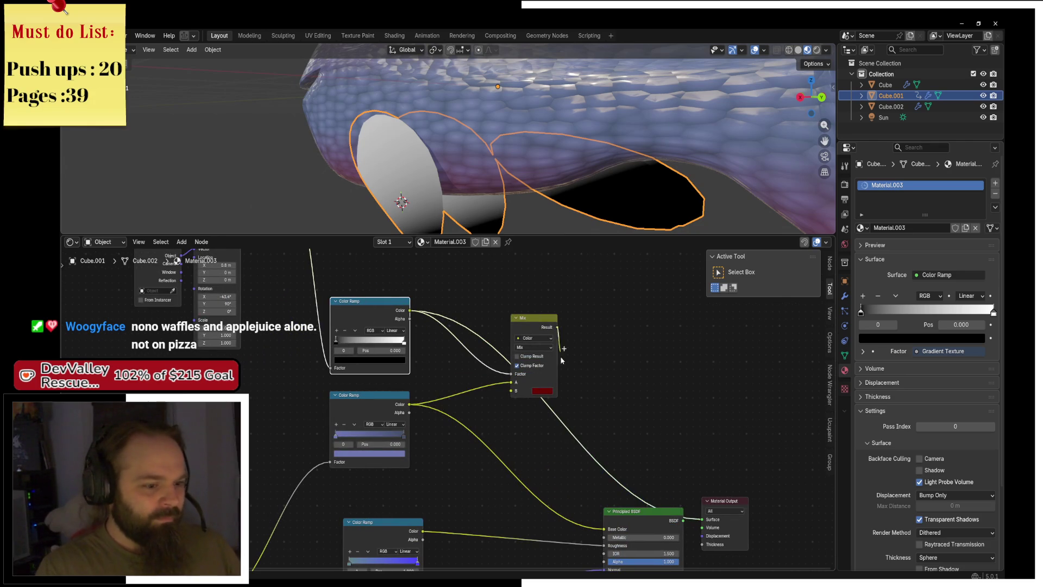
left_click_drag(562, 361, 605, 529)
left_click(523, 321, "ctrl+shift")
left_click_drag(524, 322, 497, 367)
scroll(498, 368, "up", 2)
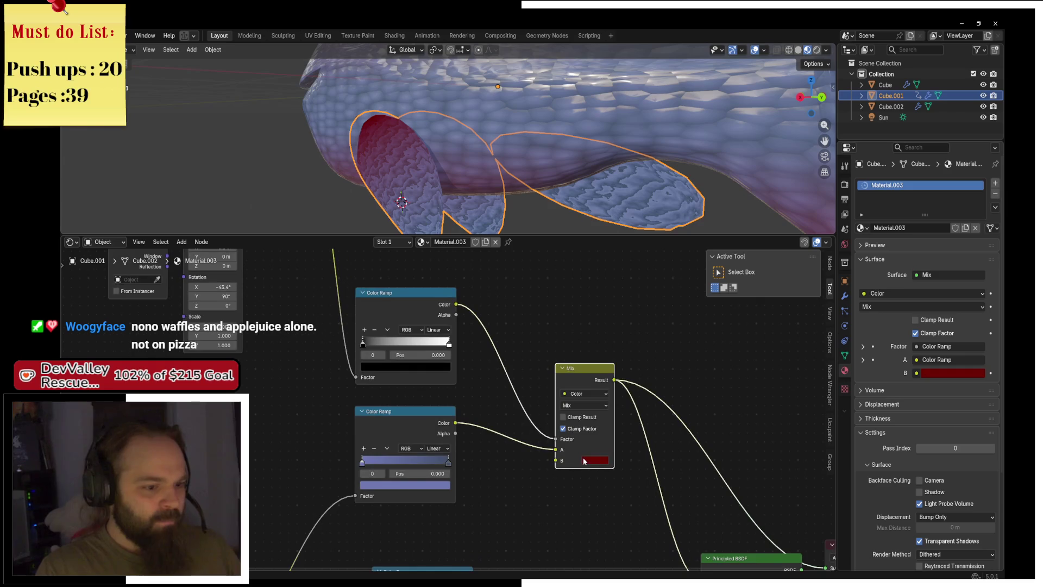
left_click(585, 462)
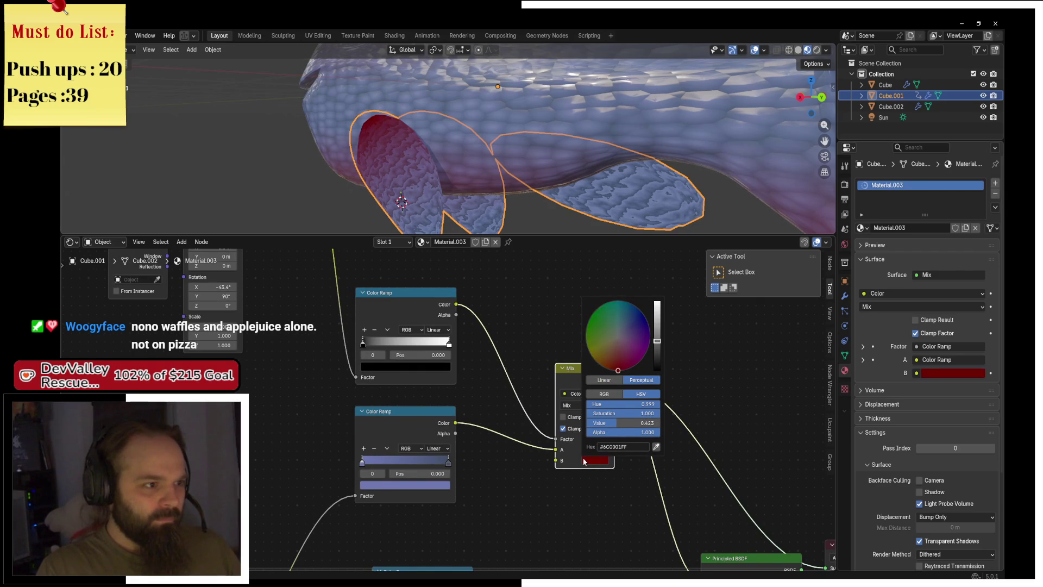
Adjust the Color Ramp stop colour
left_click(376, 365)
scroll(386, 365, "up", 7)
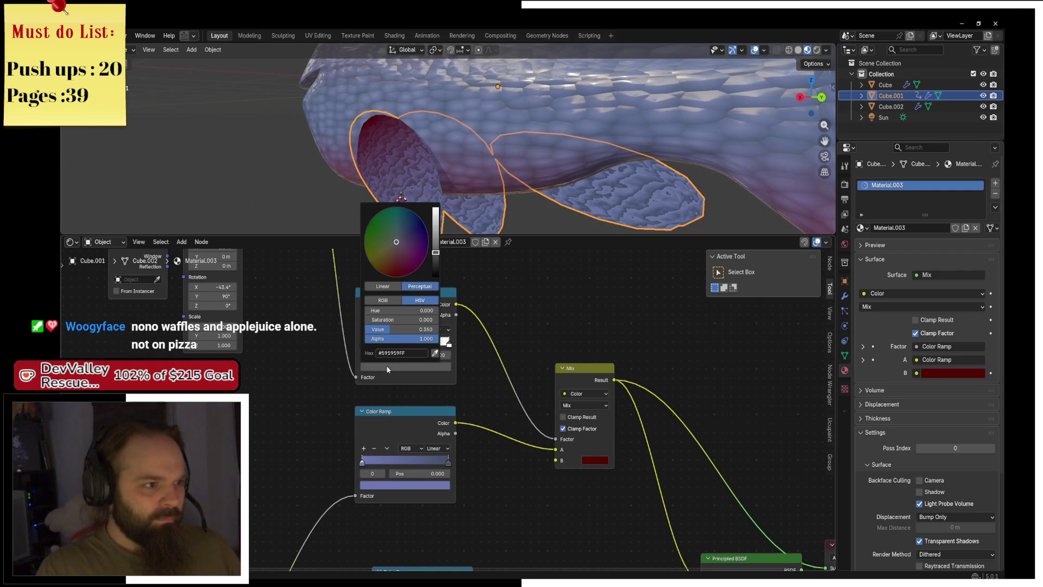
scroll(387, 366, "down", 7)
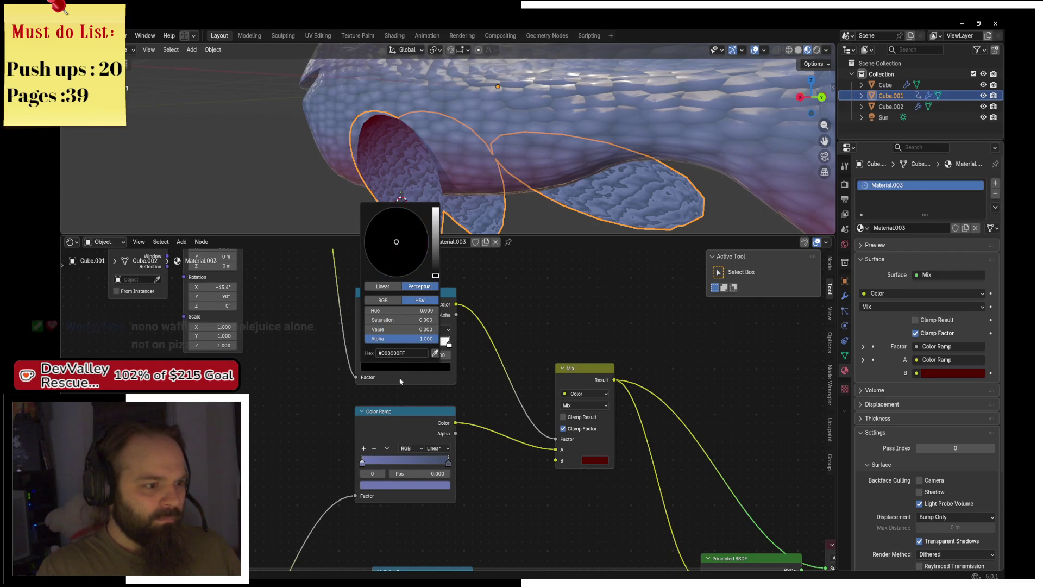
scroll(400, 382, "up", 18)
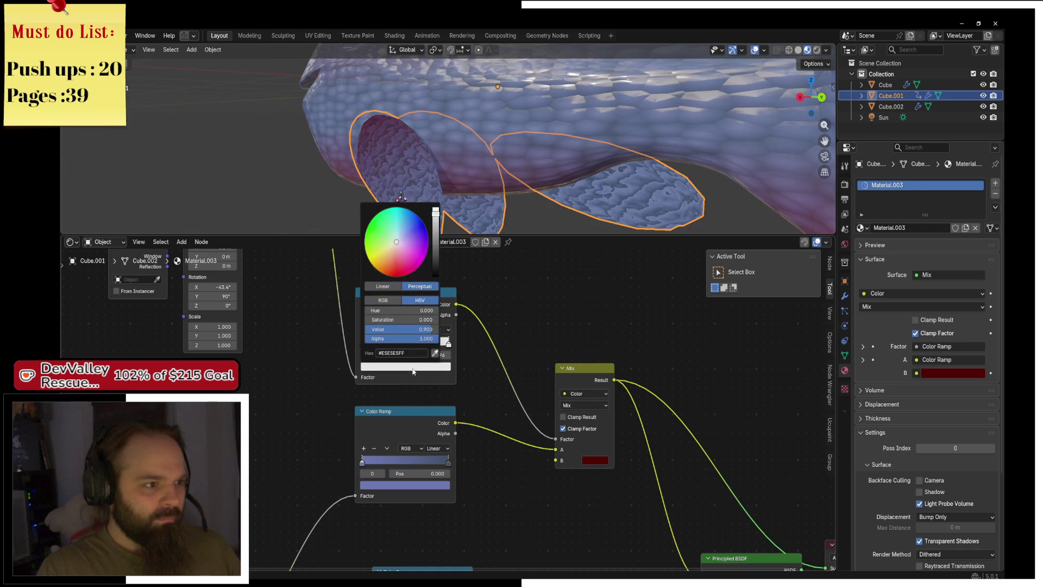
scroll(412, 371, "down", 3)
scroll(413, 372, "up", 3)
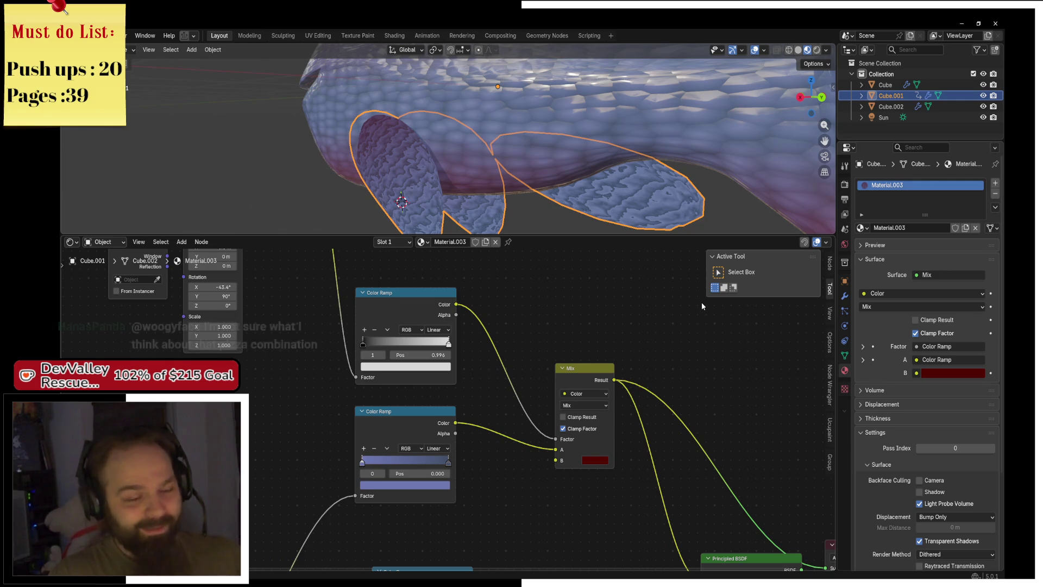
Restore the Principled BSDF as the material output and view the whole fish
key("ctrl+KP_1")
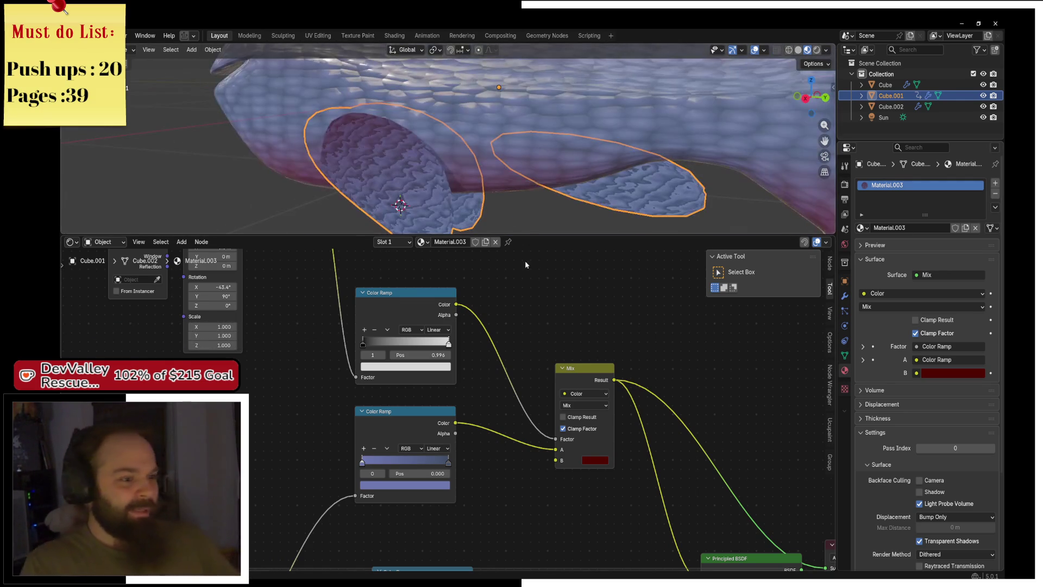
left_click(415, 422, "ctrl+shift")
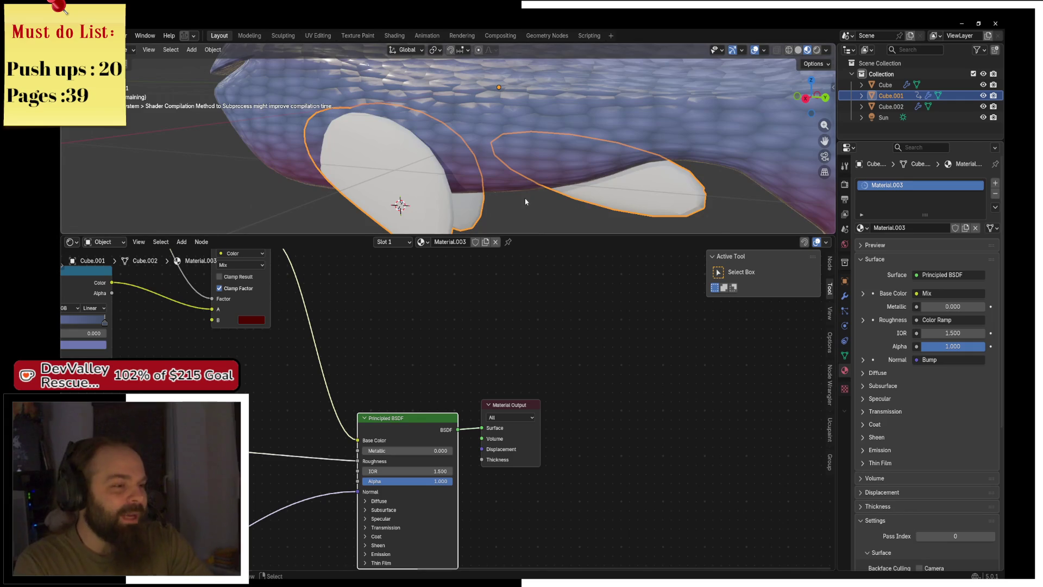
mouse_move(435, 163)
left_mouse_down()
mouse_move(500, 149)
mouse_move(451, 128)
left_mouse_up()
mouse_move(163, 543)
left_mouse_down()
mouse_move(385, 482)
mouse_move(474, 358)
left_mouse_up()
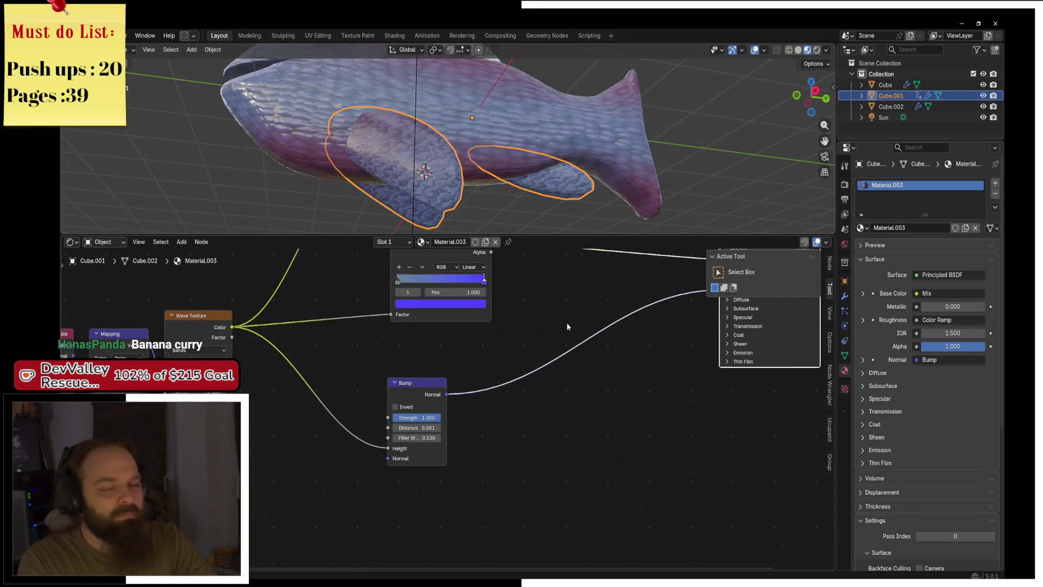
Move the Texture Coordinate and Mapping nodes up and to the right
mouse_move(566, 323)
left_mouse_down()
mouse_move(427, 374)
mouse_move(504, 389)
mouse_move(549, 457)
left_mouse_up()
left_click_drag(278, 312, 441, 433)
mouse_move(478, 321)
left_mouse_down()
mouse_move(335, 314)
mouse_move(429, 267)
left_mouse_up()
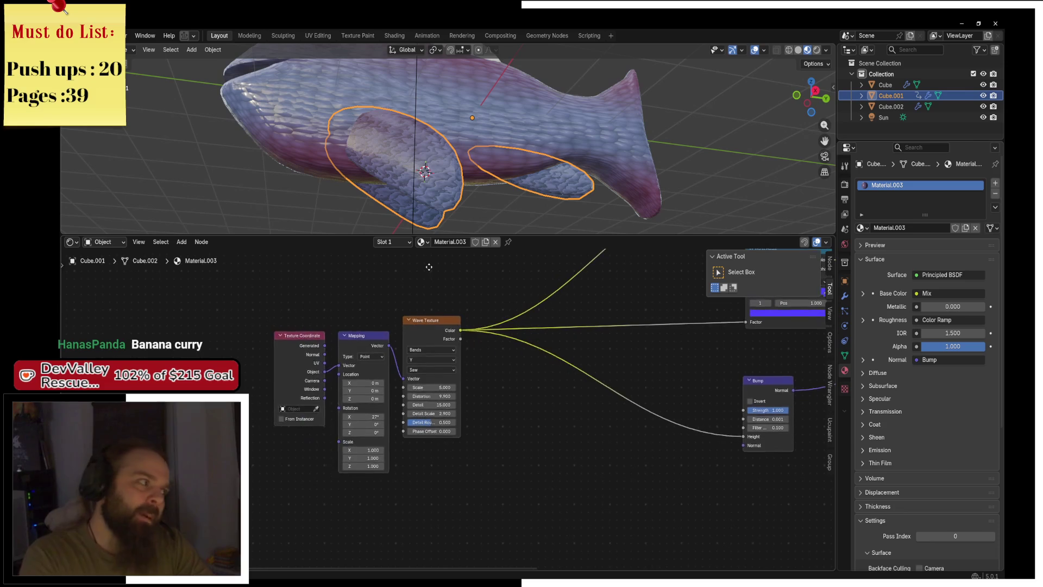
left_click_drag(239, 280, 365, 427)
left_click_drag(369, 344, 375, 329)
left_click(324, 309)
left_click_drag(312, 327, 321, 327)
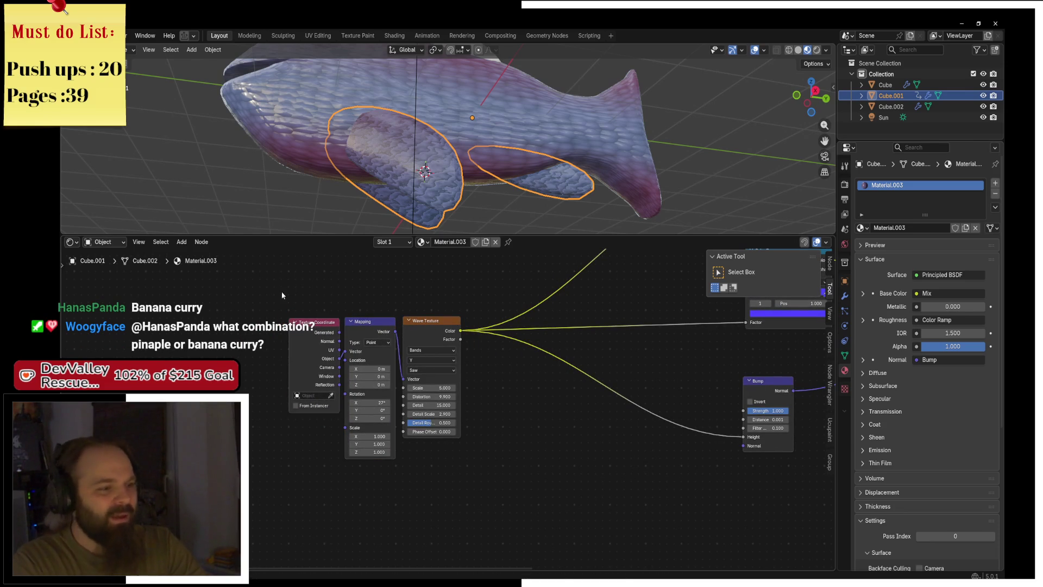
key("shift+a")
Add a second Wave Texture fed by the Mapping vector, shifting the coordinate nodes down-left
left_click(413, 432)
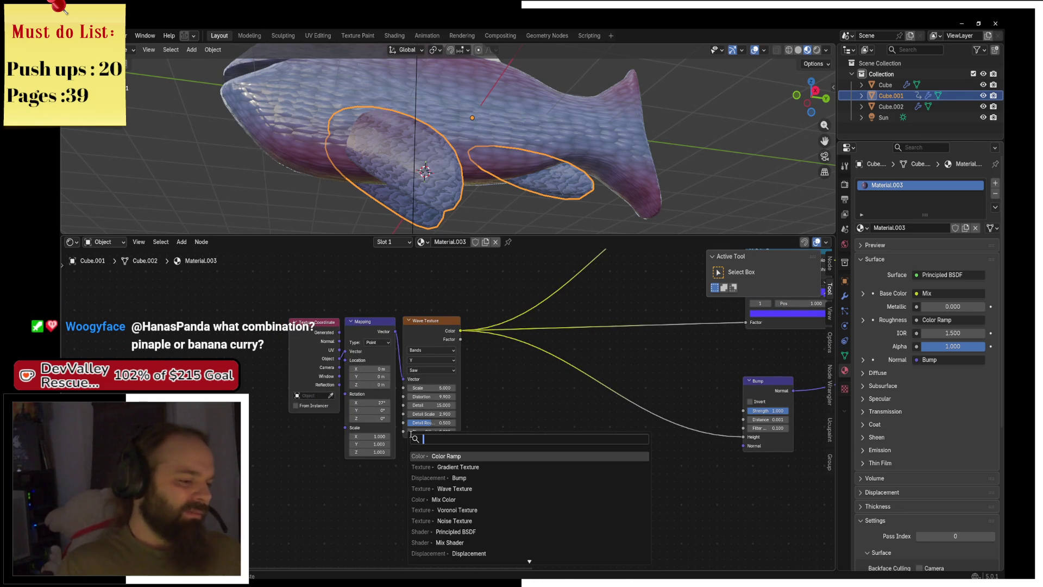
type("wave")
key("Return")
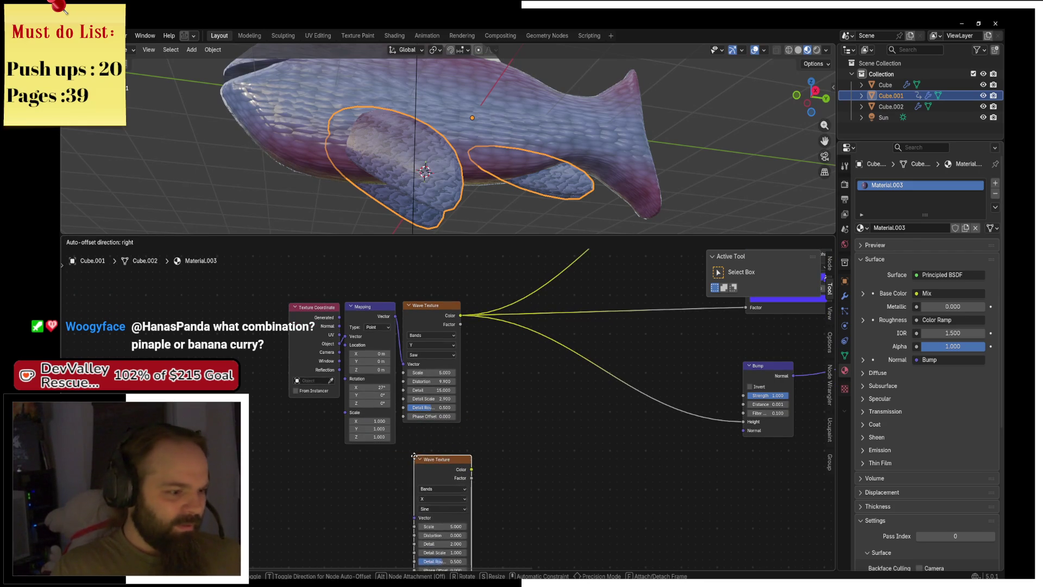
left_click(417, 470)
mouse_move(407, 523)
left_mouse_down()
mouse_move(386, 364)
mouse_move(395, 316)
left_mouse_up()
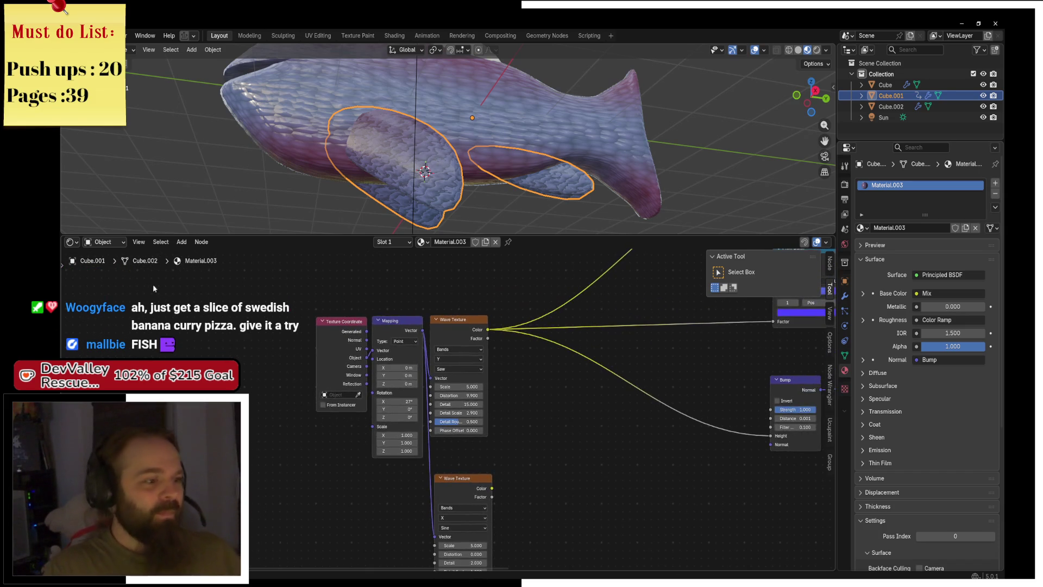
left_click_drag(281, 316, 408, 435)
mouse_move(391, 321)
left_mouse_down()
mouse_move(343, 424)
mouse_move(370, 420)
mouse_move(364, 390)
left_mouse_up()
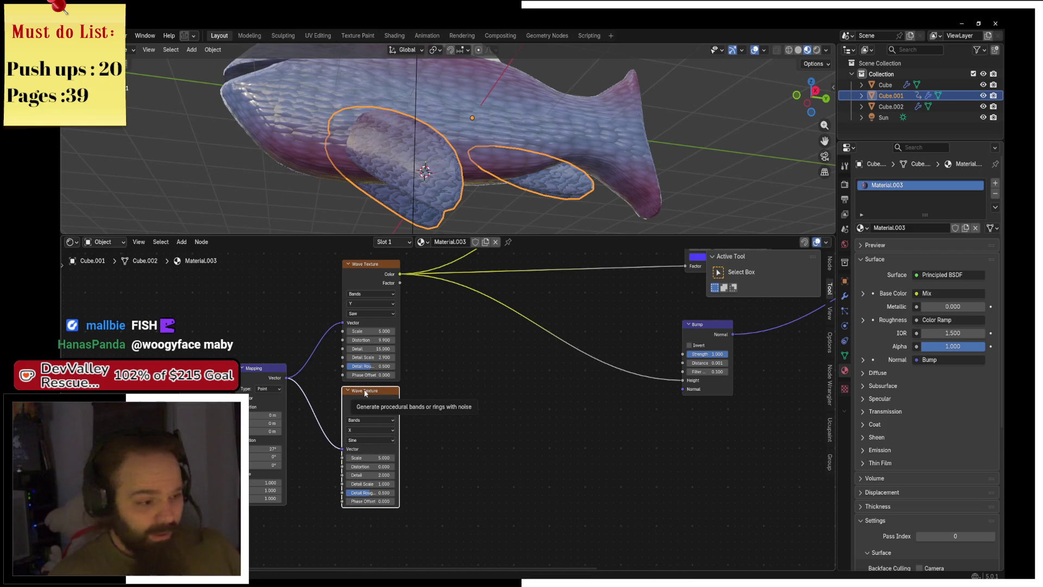
Preview the second Wave Texture and raise its Distortion to 47.2
left_click(365, 392, "ctrl+shift")
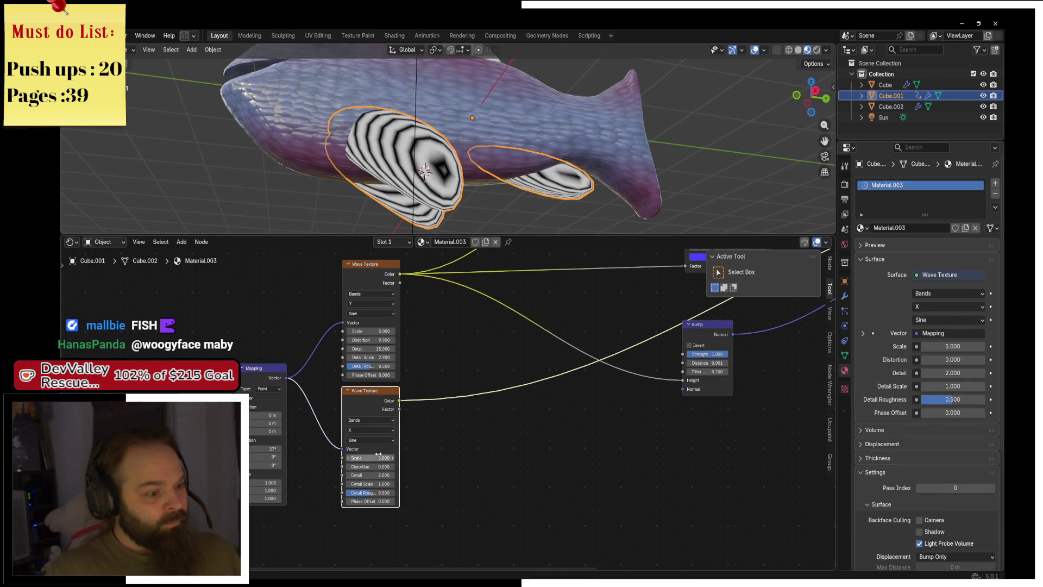
left_click_drag(370, 466, 603, 466)
left_click_drag(537, 367, 430, 390)
key("shift+a")
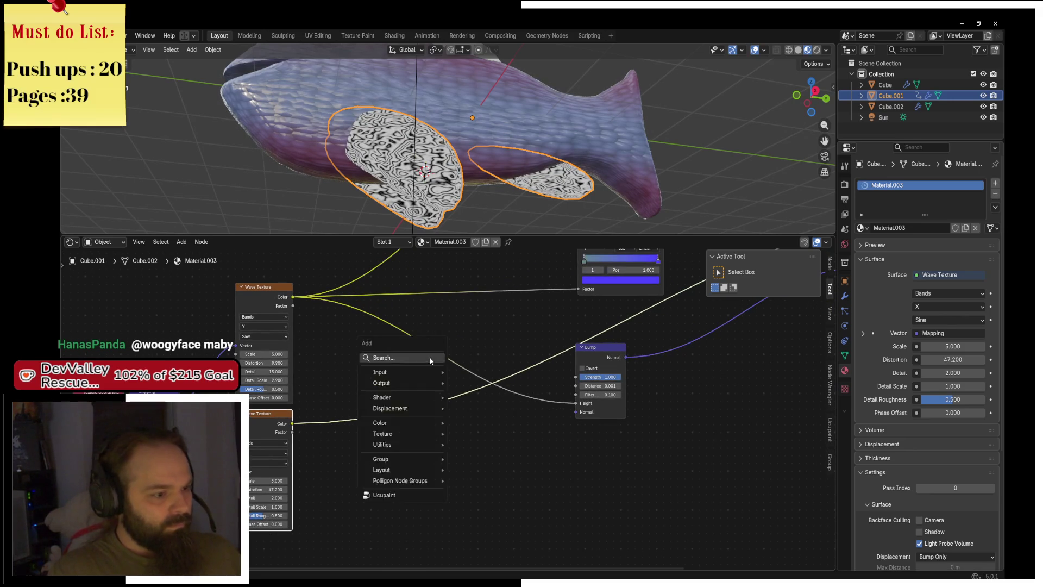
Insert a Mix Color node on the Wave–Bump link with the second wave in B, restoring shader output
type("mix co")
key("Return")
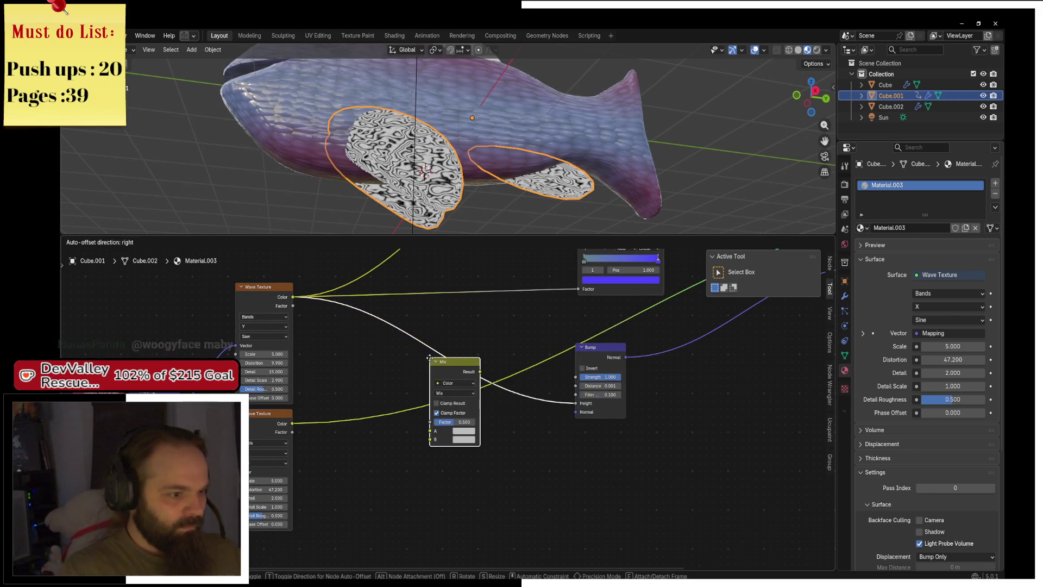
left_click(461, 339)
left_click_drag(293, 423, 461, 420)
left_click_drag(574, 382, 391, 439)
left_click(416, 435, "ctrl+shift")
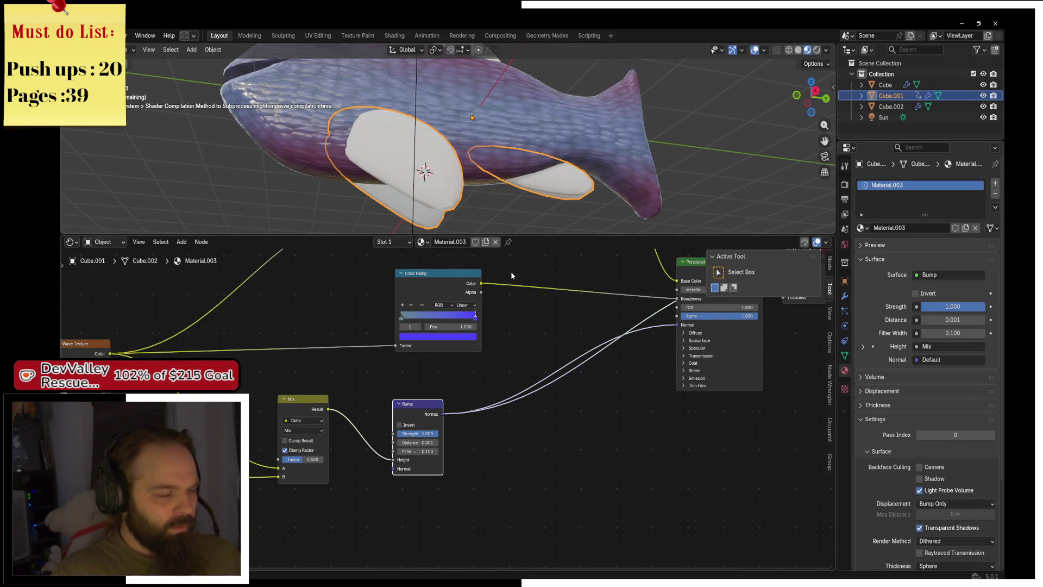
scroll(480, 188, "up", 5)
left_click_drag(780, 289, 654, 426)
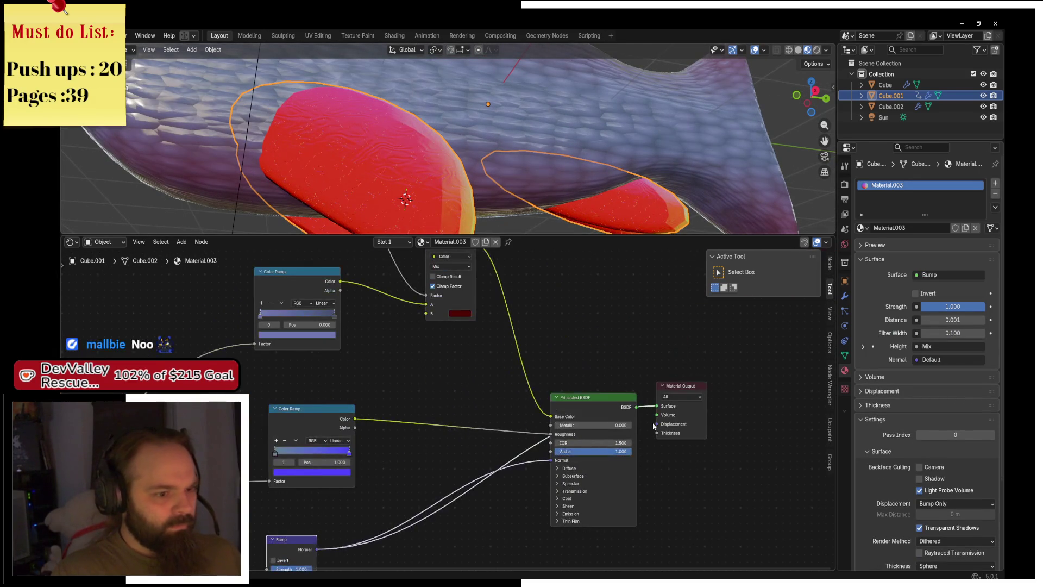
left_click(636, 415, "ctrl+shift")
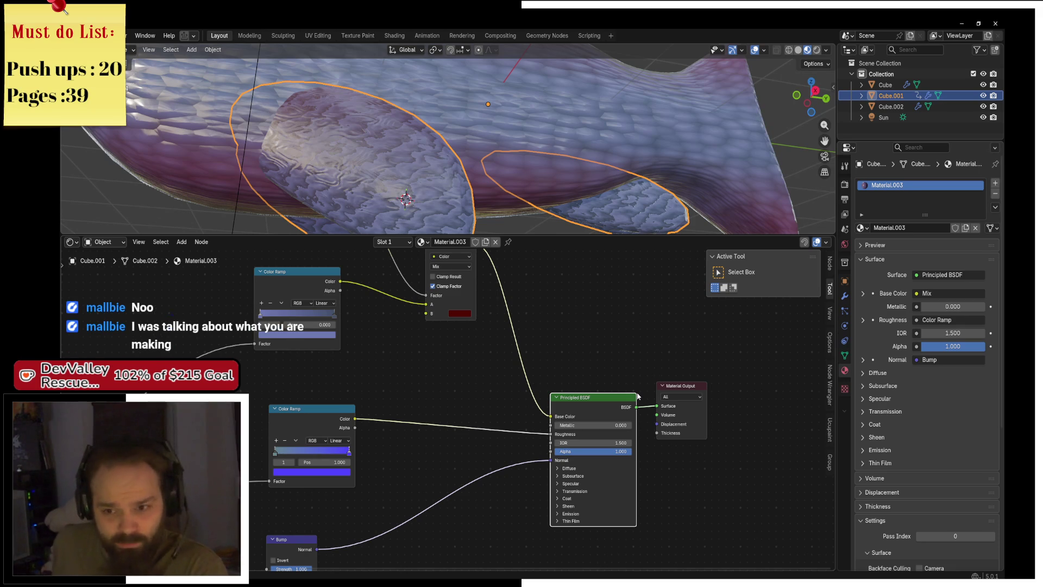
Feed the Mix result into both Color Ramp factors
left_click_drag(369, 411, 588, 364)
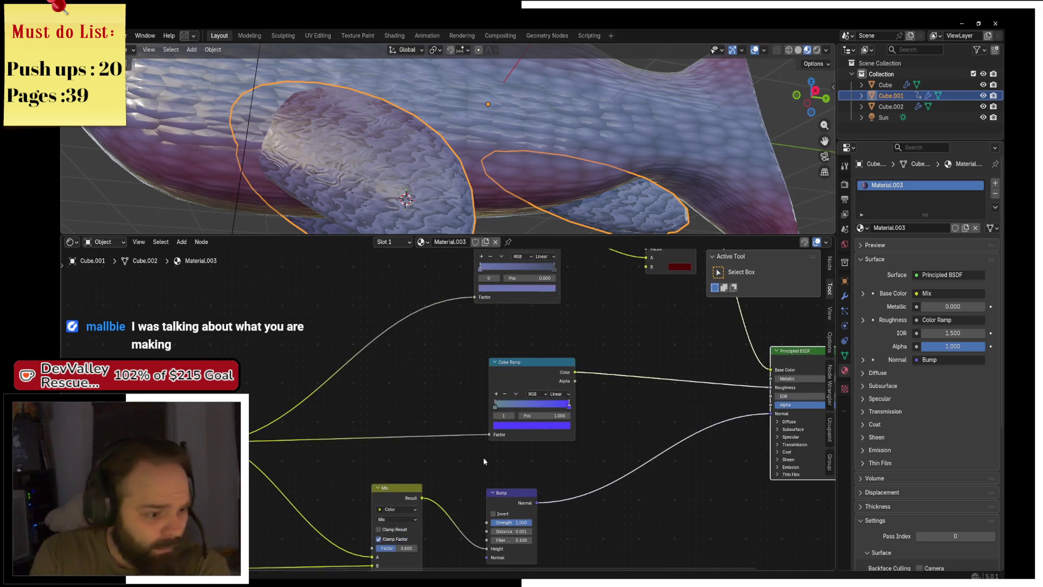
mouse_move(414, 495)
left_mouse_down()
mouse_move(415, 486)
mouse_move(380, 509)
mouse_move(376, 543)
mouse_move(489, 435)
left_mouse_up()
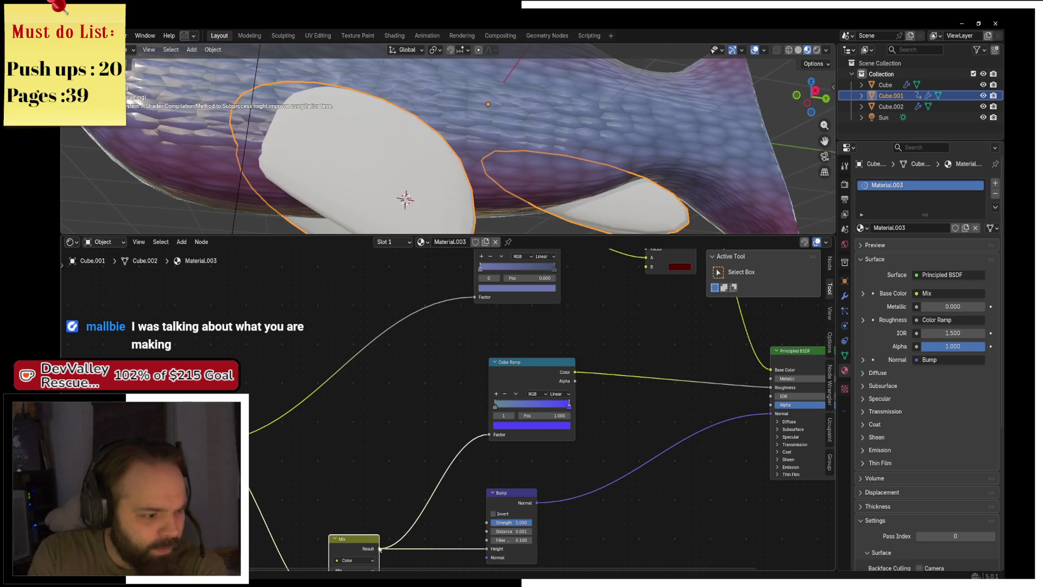
left_click_drag(379, 549, 475, 297)
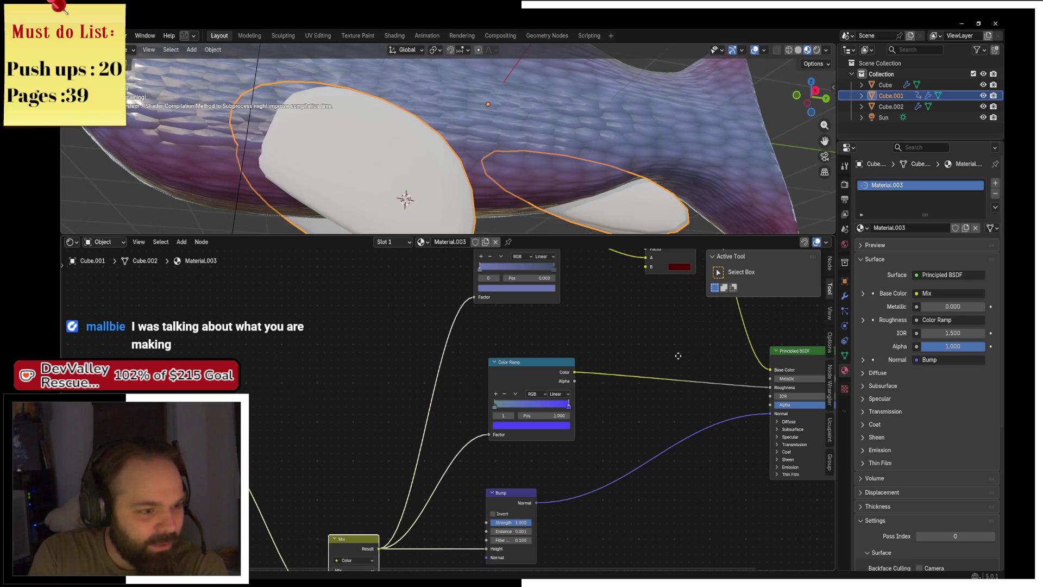
mouse_move(692, 349)
left_mouse_down()
mouse_move(538, 389)
mouse_move(380, 371)
left_mouse_up()
scroll(538, 389, "down", 1)
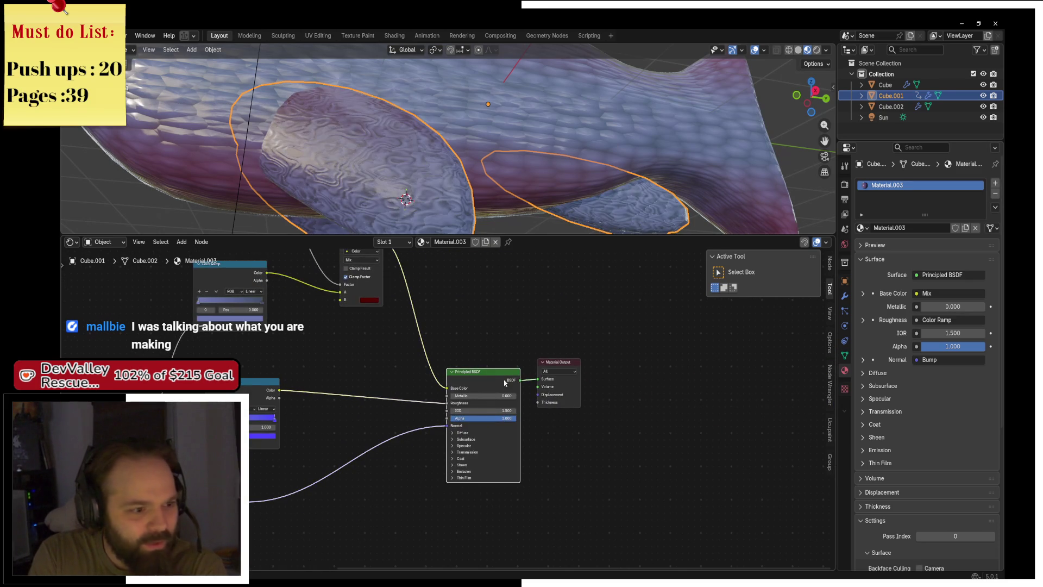
scroll(481, 118, "down", 2)
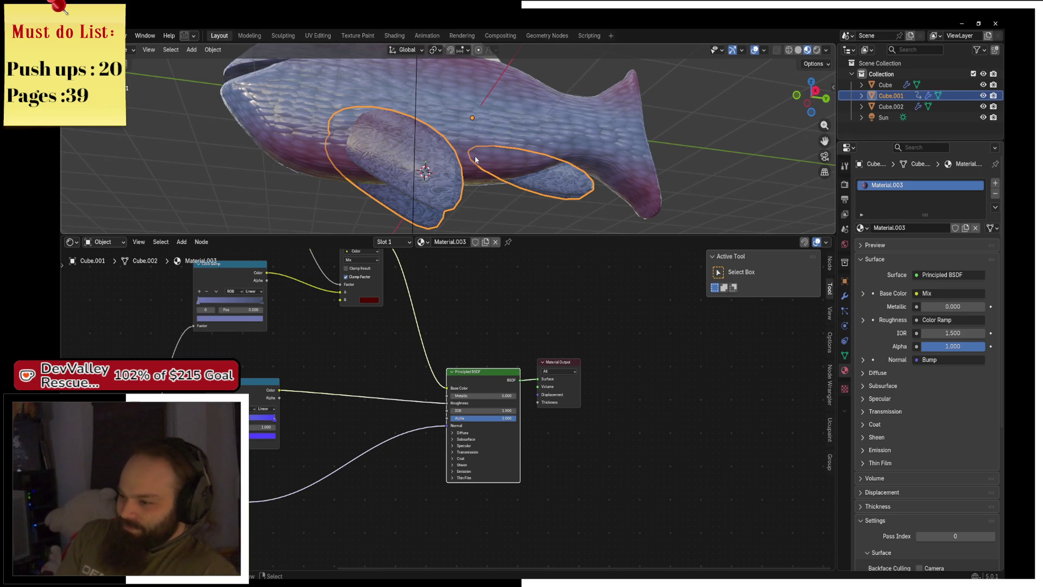
In Edit Mode, scale the side fin geometry down along the X axis
left_click_drag(475, 160, 452, 199)
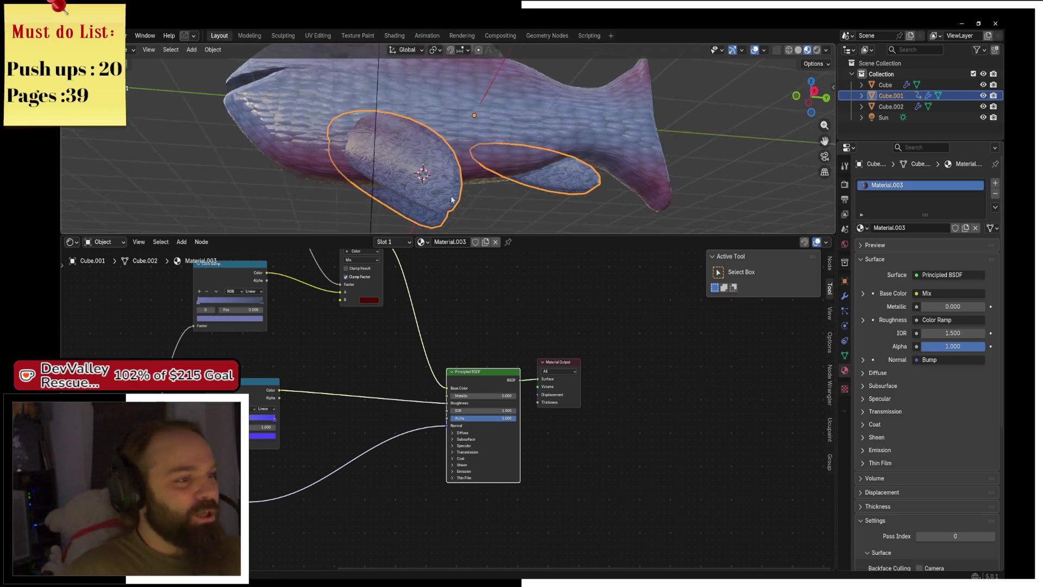
scroll(452, 199, "up", 2)
key("ctrl+Tab")
left_click(492, 168)
mouse_move(492, 168)
left_mouse_down()
mouse_move(463, 98)
mouse_move(426, 124)
left_mouse_up()
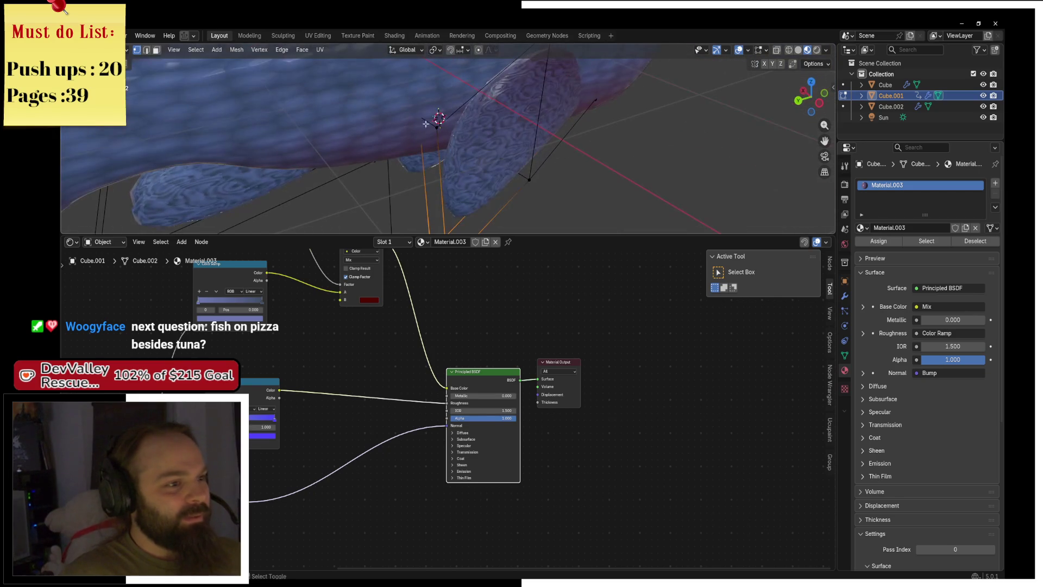
left_click(427, 124)
key("s")
key("x")
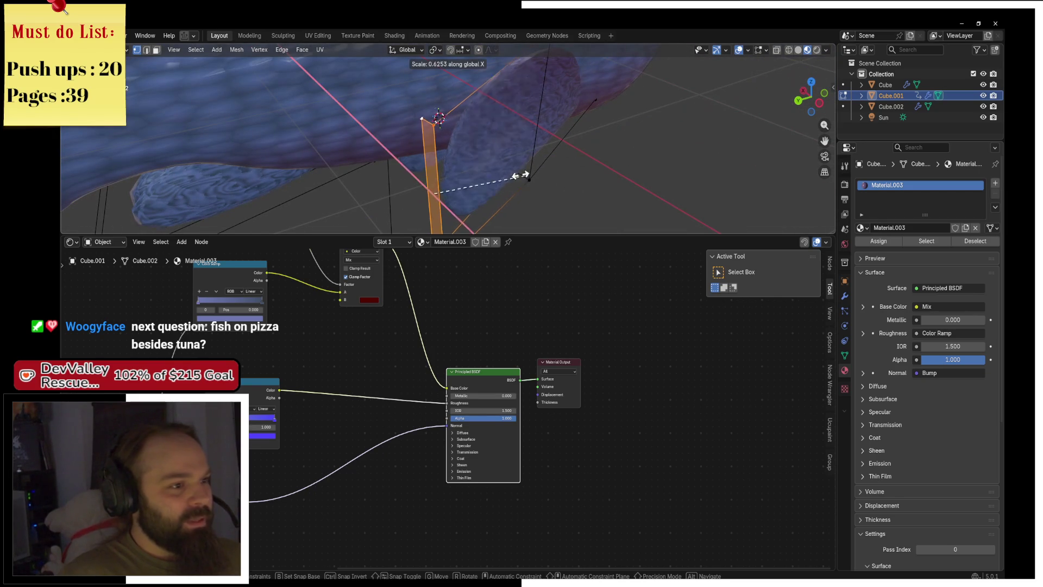
left_click(446, 166)
Scale the fin geometry along Y, then return to Object Mode in side view
scroll(388, 125, "up", 3)
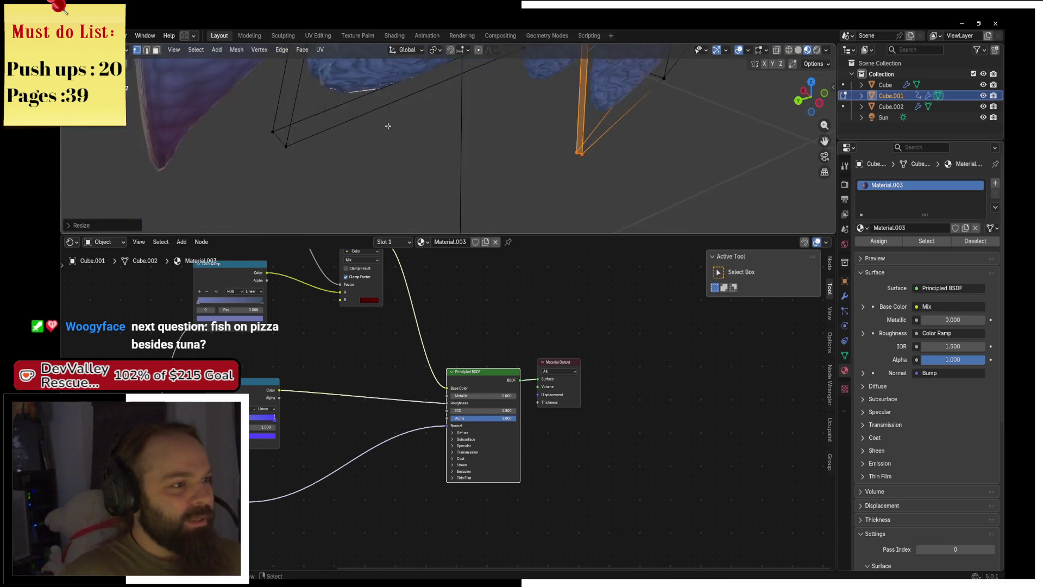
scroll(388, 126, "down", 5)
mouse_move(388, 126)
left_mouse_down()
mouse_move(481, 138)
mouse_move(503, 152)
left_mouse_up()
key("s")
key("y")
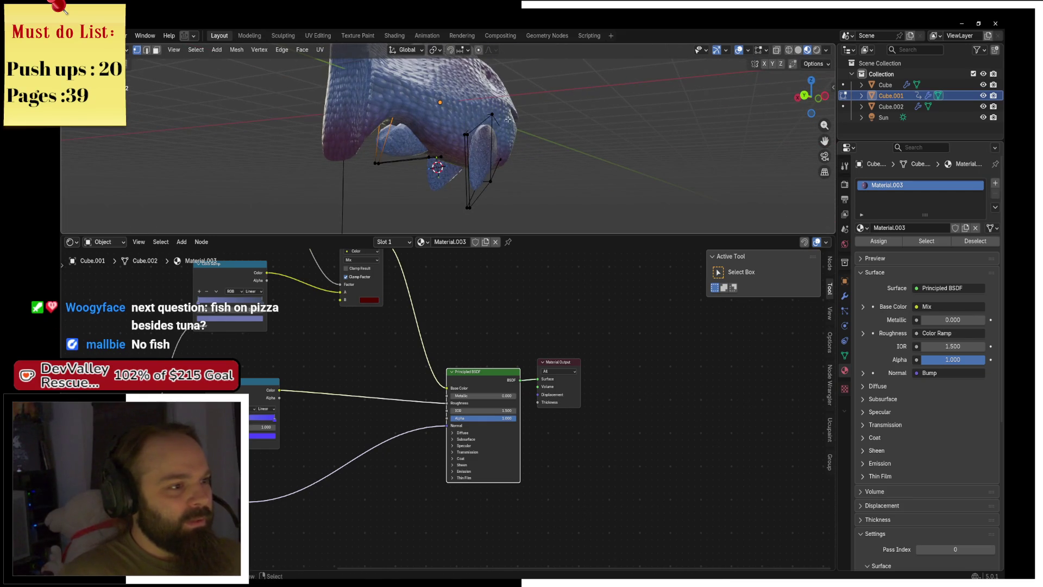
left_click(426, 109)
key("Tab")
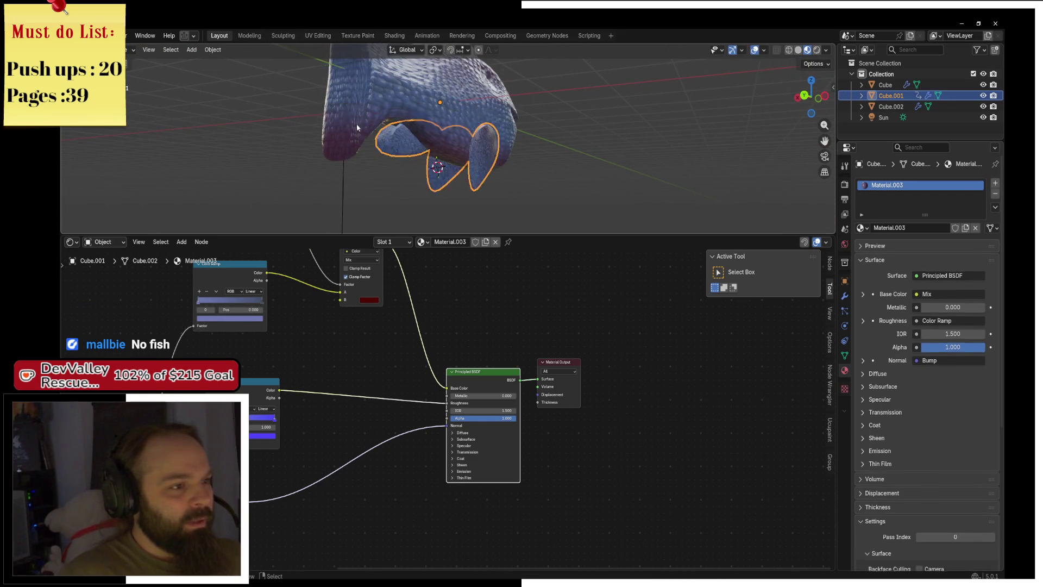
key("KP_3")
left_click(554, 200)
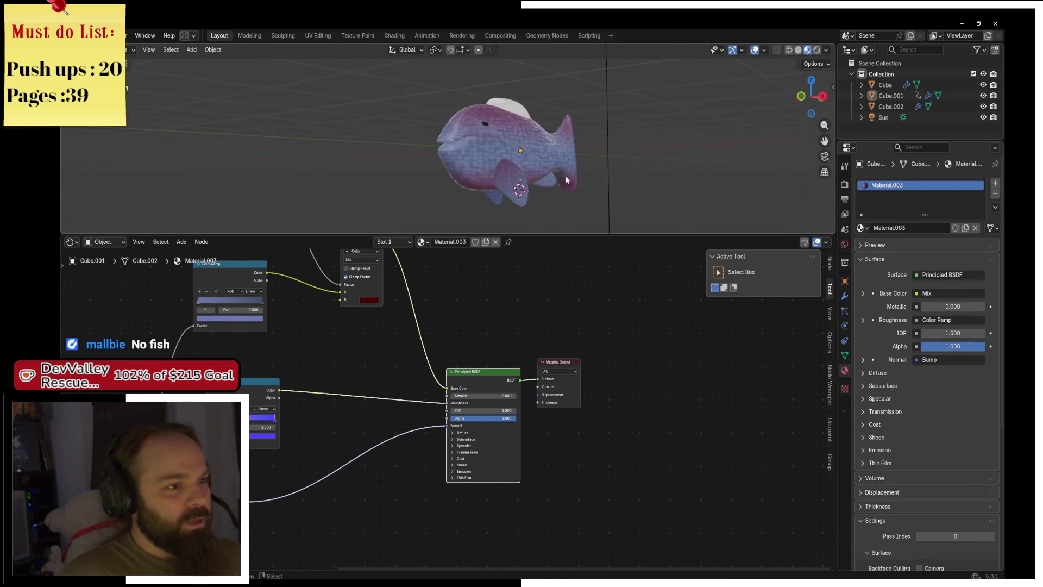
Assign Material.003 to the top fin and enter Edit Mode
left_click(487, 132)
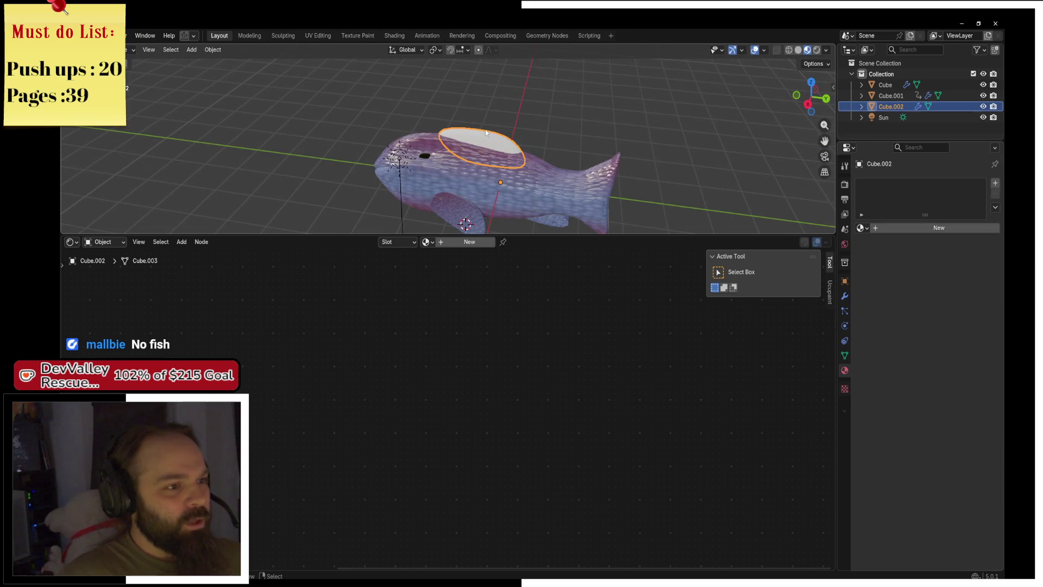
left_click(863, 227)
left_click(891, 266)
mouse_move(469, 142)
left_mouse_down()
mouse_move(612, 103)
mouse_move(581, 100)
mouse_move(614, 134)
left_mouse_up()
key("ctrl+Tab")
left_click(673, 136)
scroll(498, 98, "up", 5)
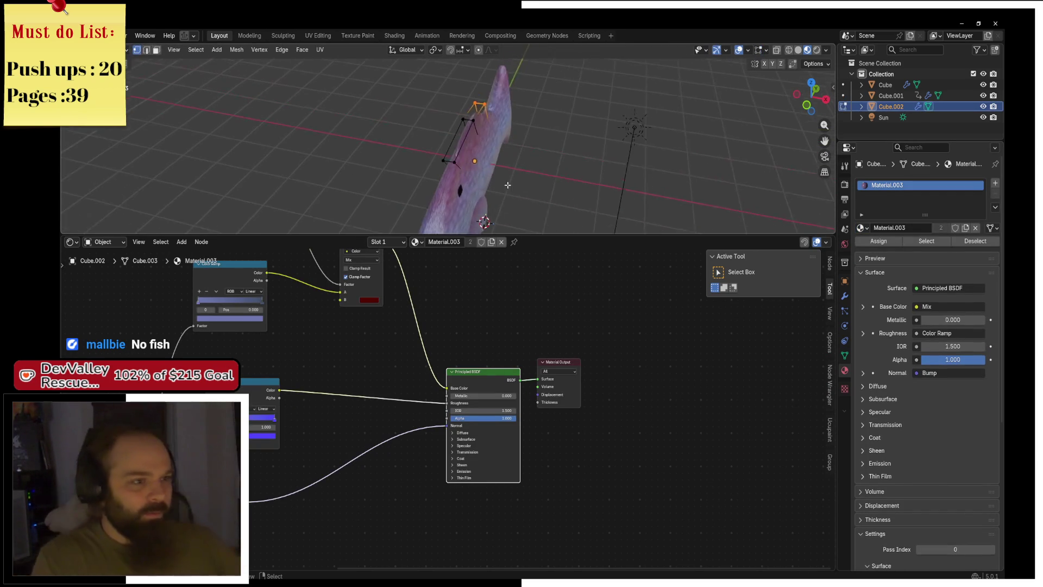
Scale the whole top fin along X to about 0.25 and move it into place
key("a")
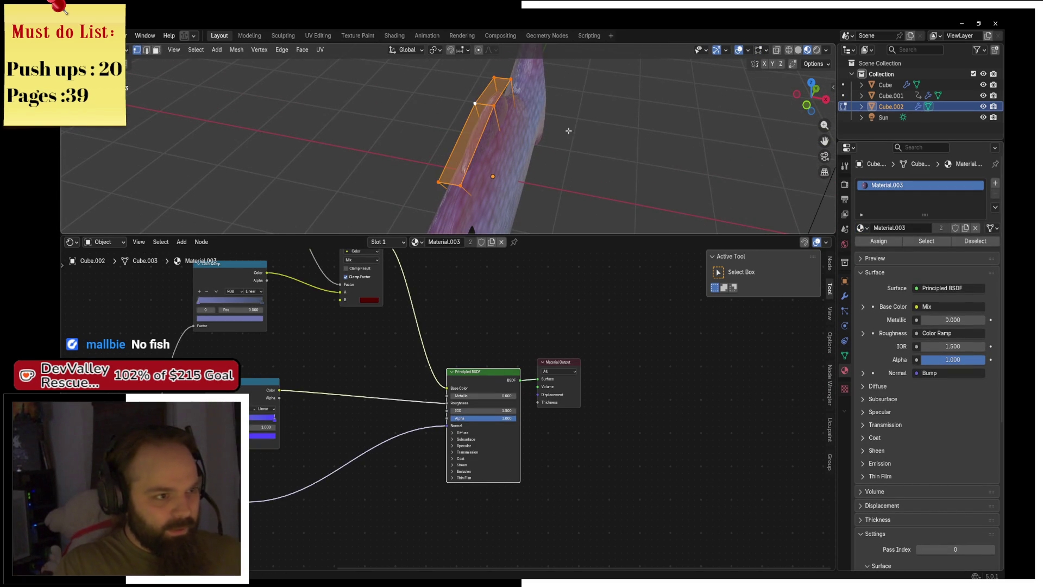
key("s")
key("x")
left_click(509, 129)
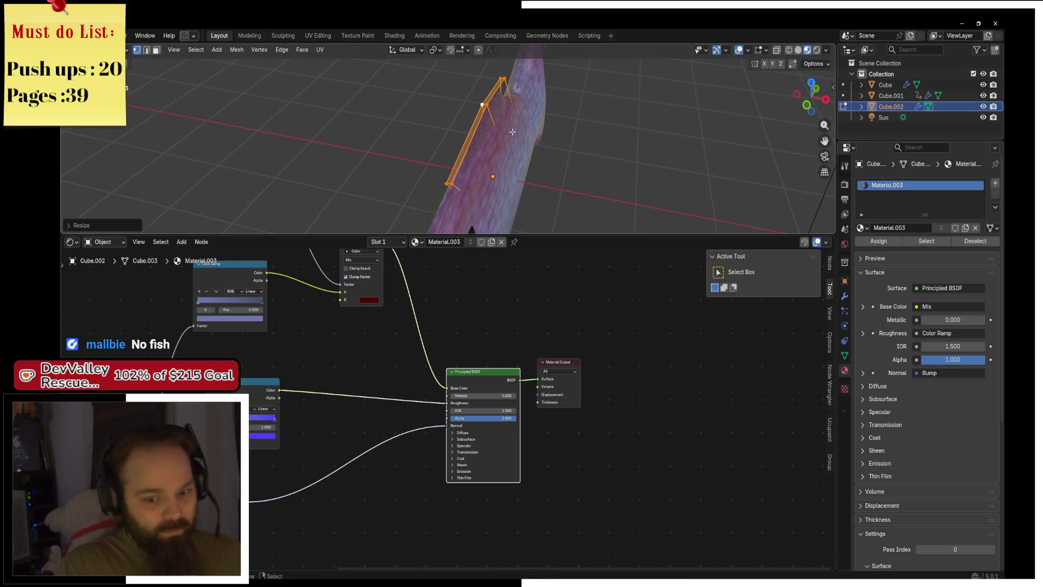
left_click_drag(509, 129, 492, 121)
key("g")
left_click(493, 121)
Return to Object Mode, hide the Sun lamp, and select the fish body
key("ctrl+Tab")
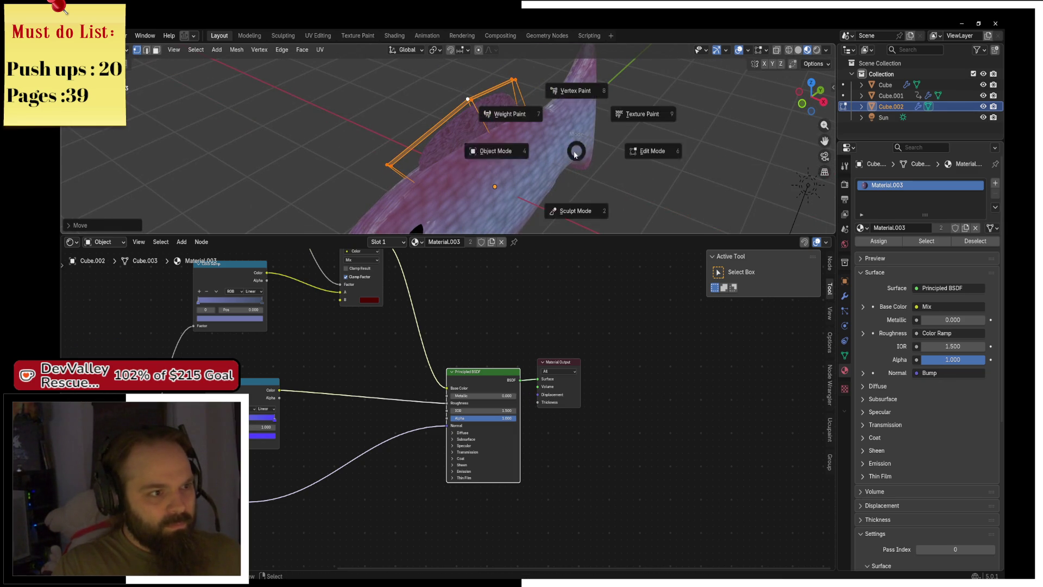
left_click(496, 157)
scroll(580, 184, "down", 5)
left_click(588, 149)
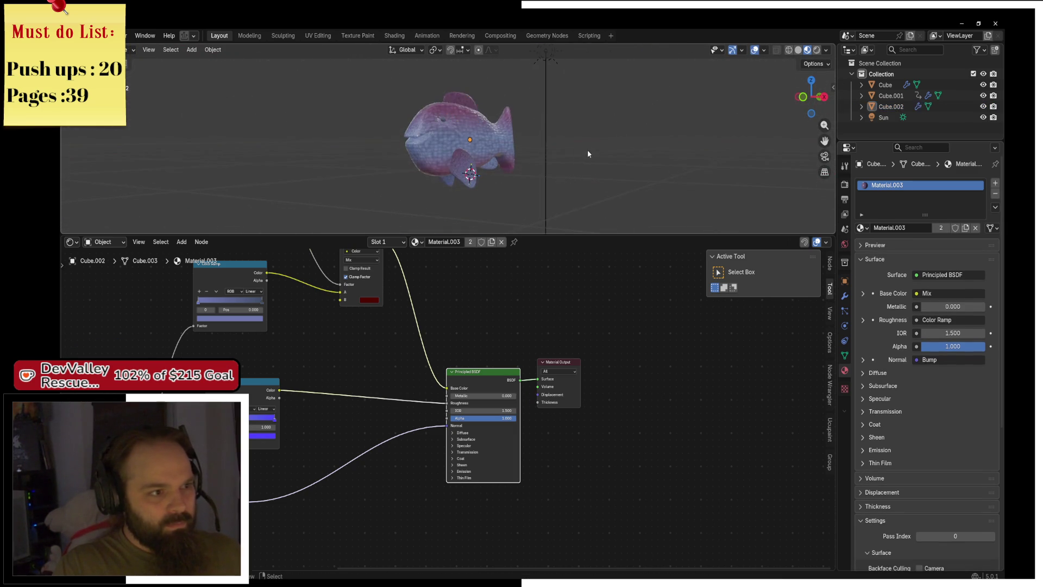
key("h")
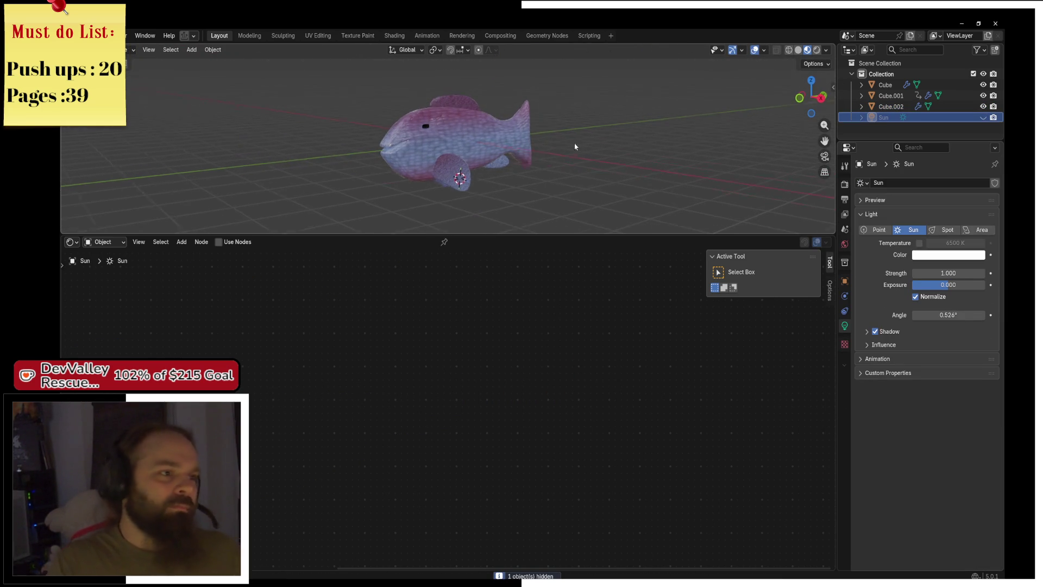
left_click_drag(591, 147, 512, 138)
scroll(511, 137, "up", 6)
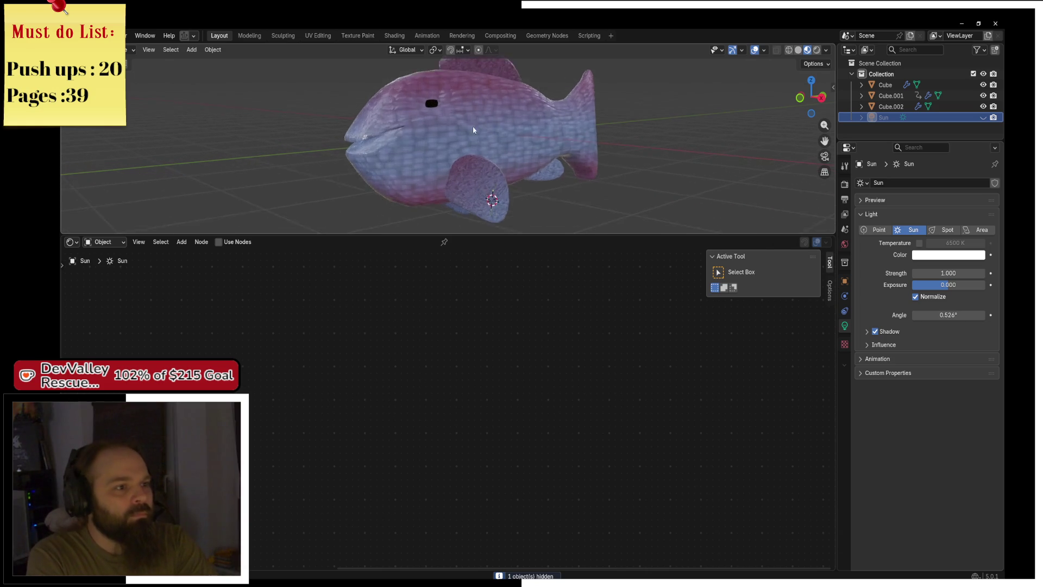
scroll(450, 167, "down", 1)
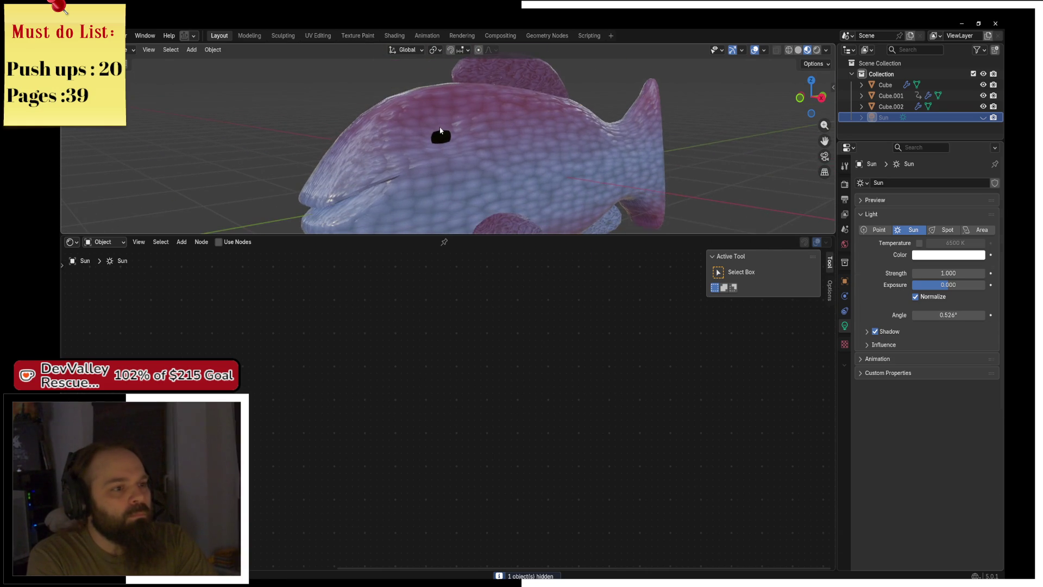
left_click(438, 133)
key("ctrl+Tab")
In Edit Mode on the fish body, select the eye face and move it along Z
left_click(477, 142)
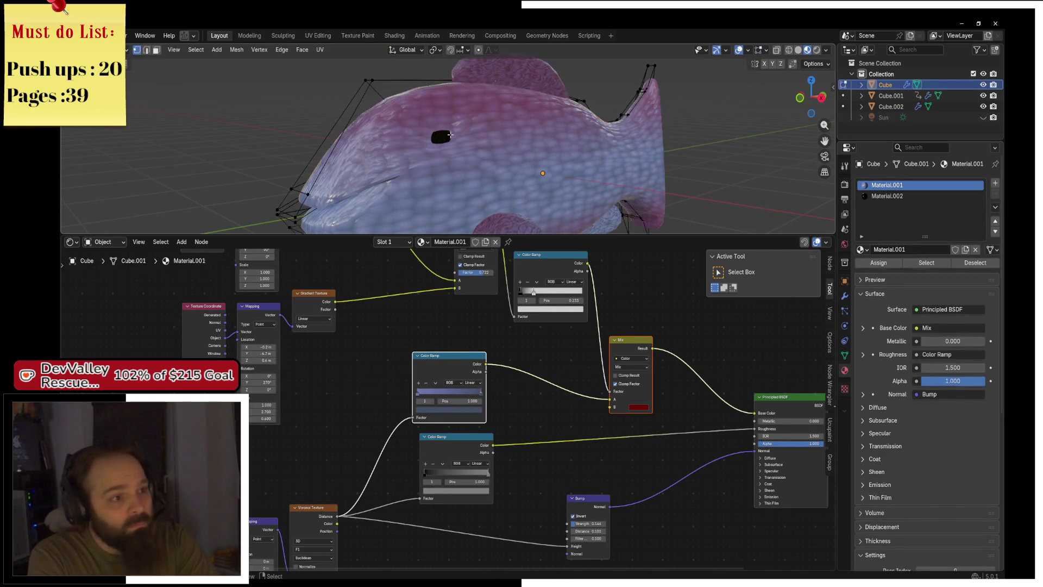
left_click(156, 49)
left_click(550, 119)
key("g")
key("z")
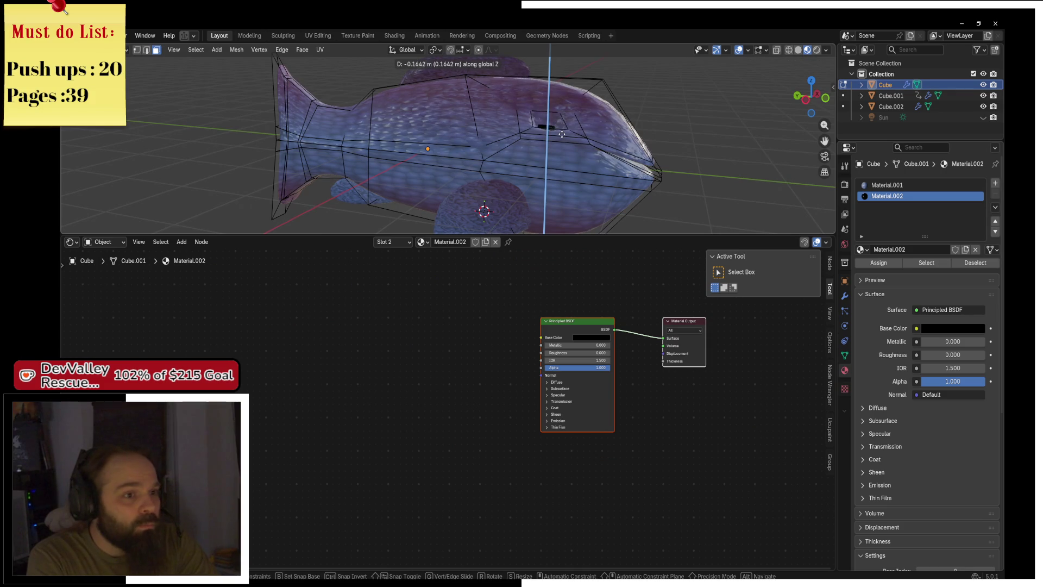
left_click(560, 122)
Enable Mirror Clipping and shift the eye face about 0.045 m along X
key("ctrl+Tab")
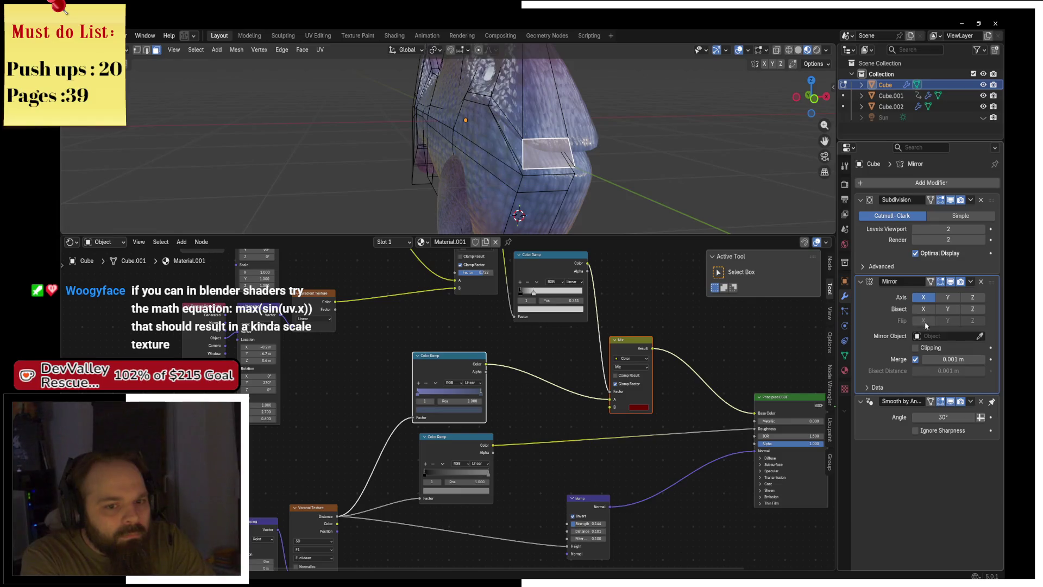
left_click(917, 347)
key("g")
key("y")
key("x")
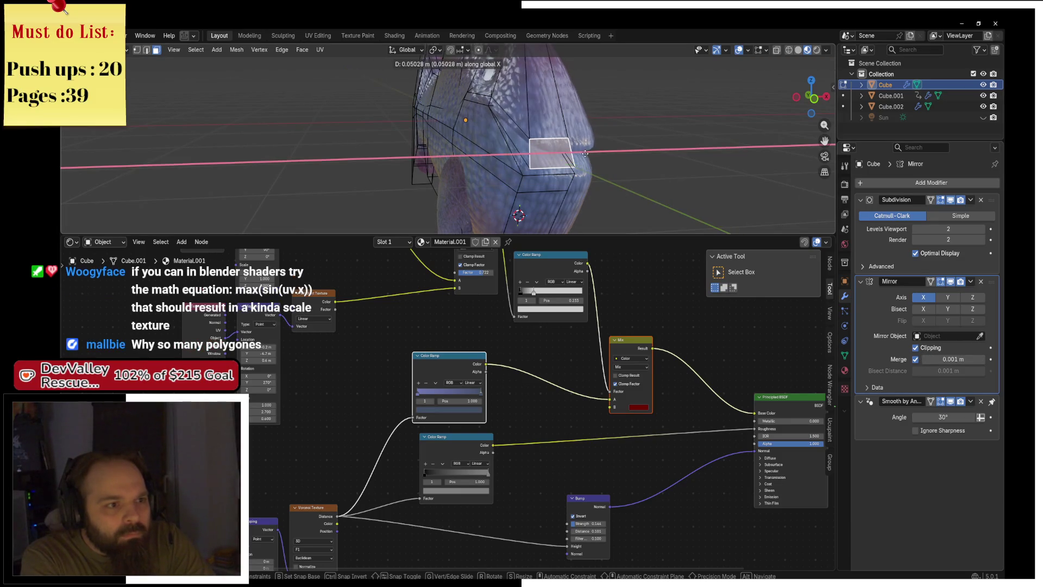
key("z")
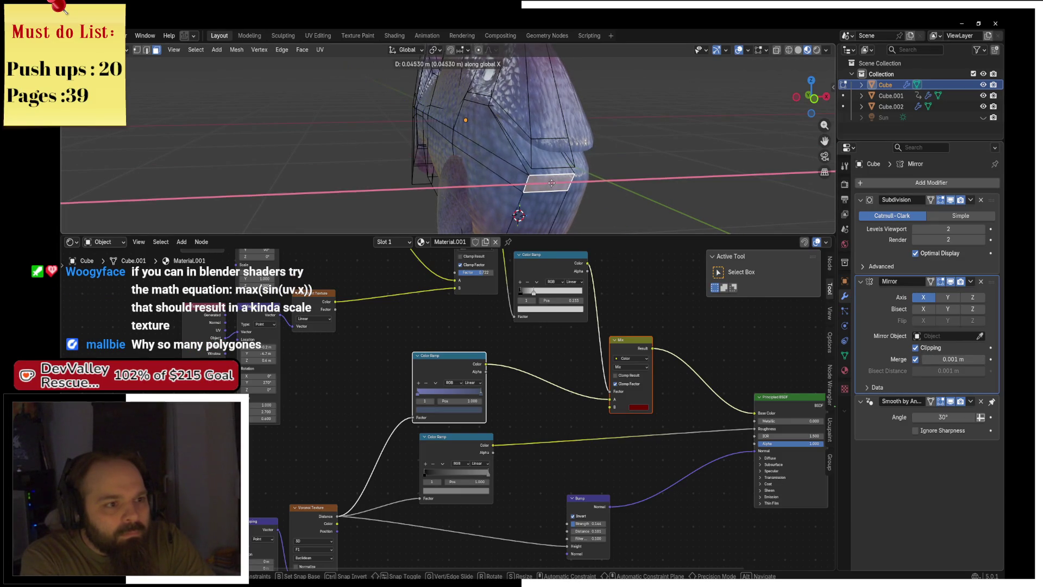
left_click(552, 181)
Return the fish body to Object Mode, zoom out and deselect it
key("Tab")
scroll(554, 190, "down", 5)
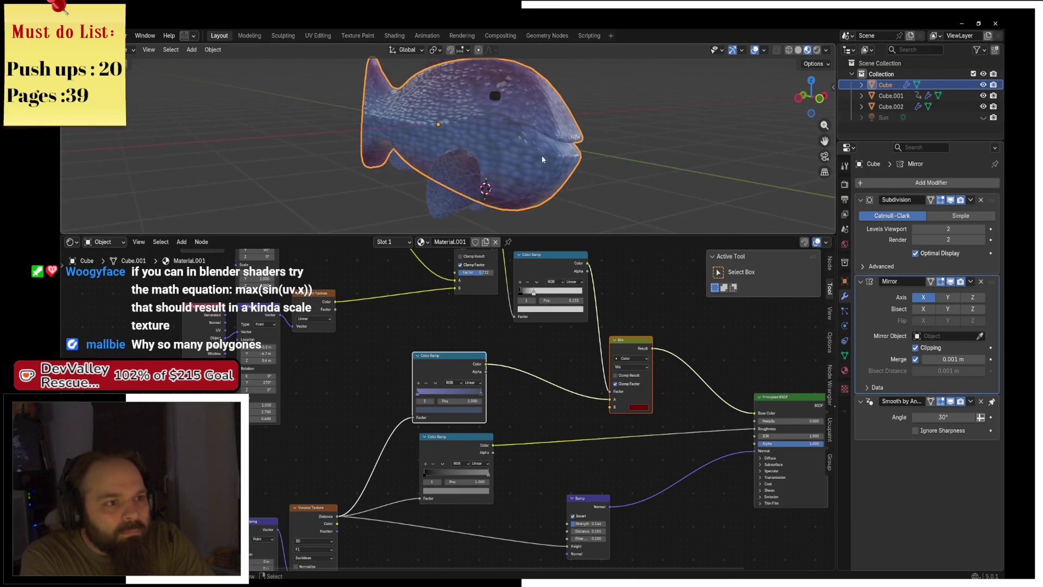
scroll(543, 188, "down", 5)
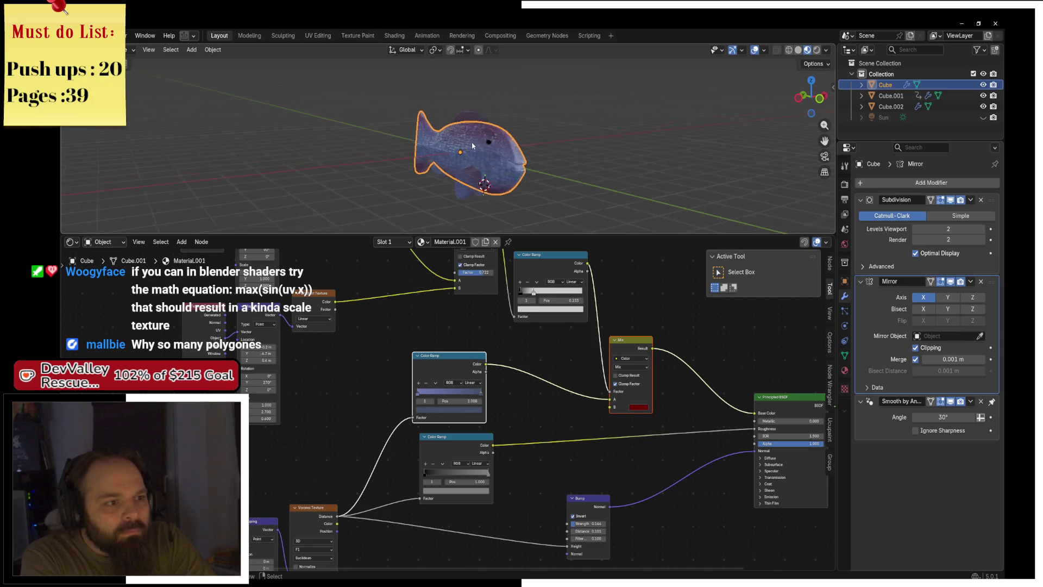
scroll(469, 147, "down", 5)
left_click(531, 135)
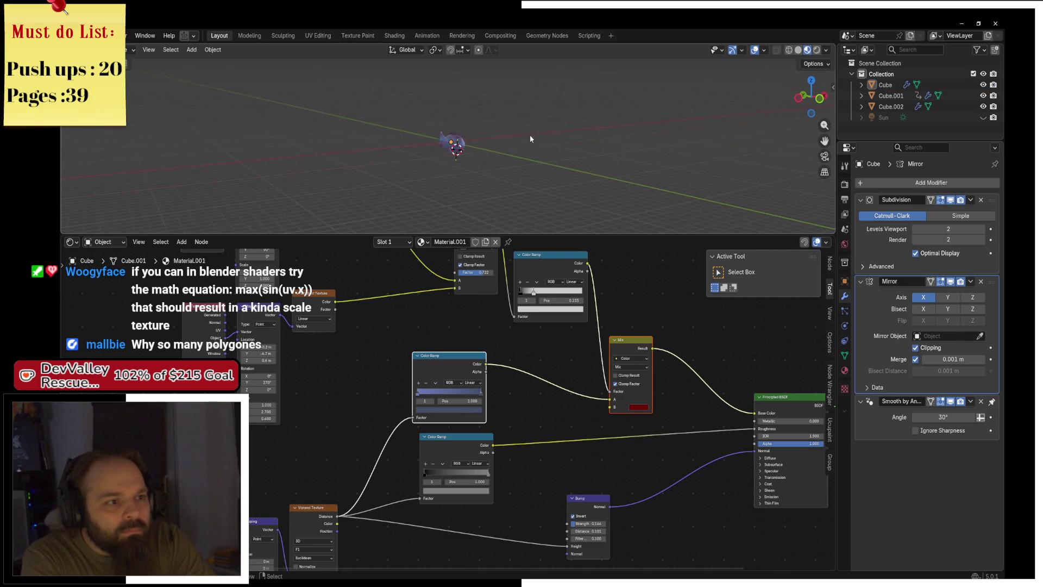
Save the Blender scene with the file name Fish.blend
key("ctrl+s")
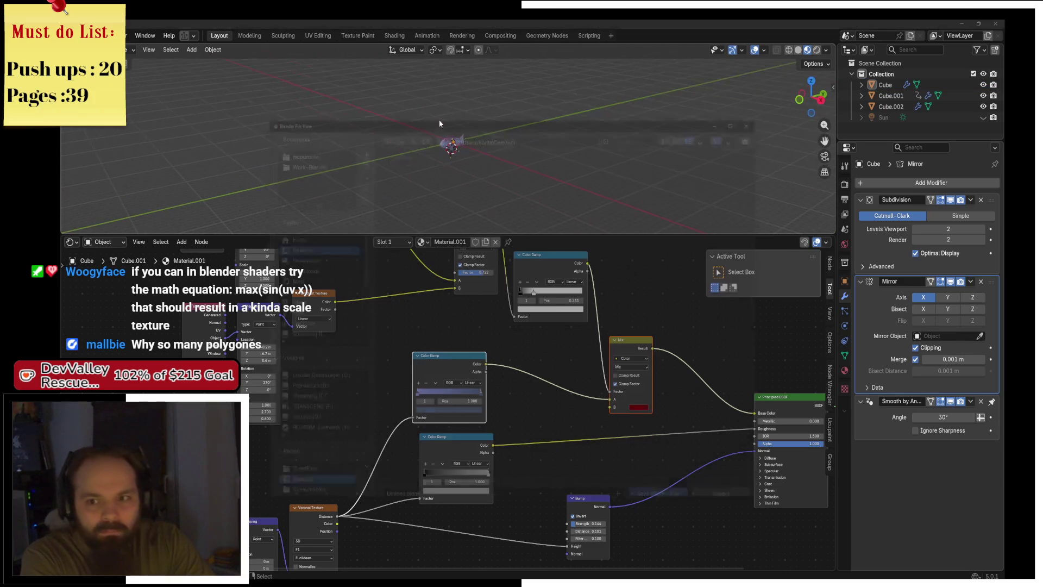
left_click(400, 492)
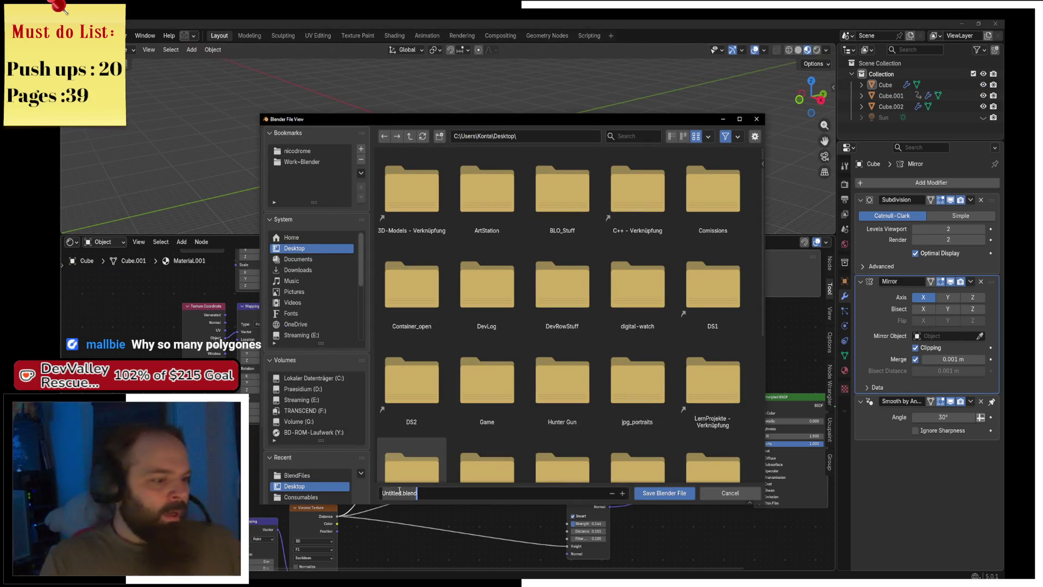
type("Fish")
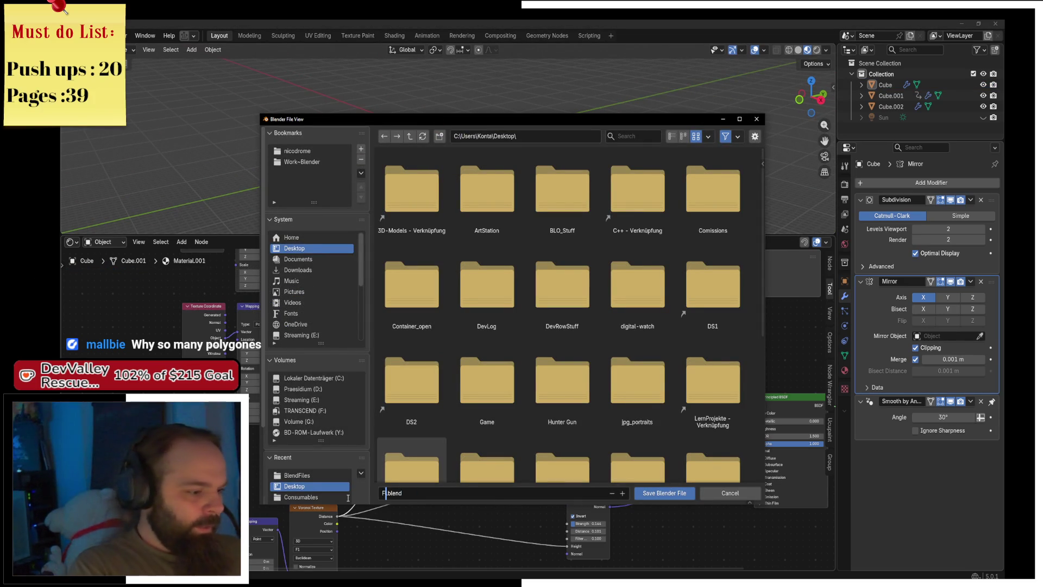
key("Return")
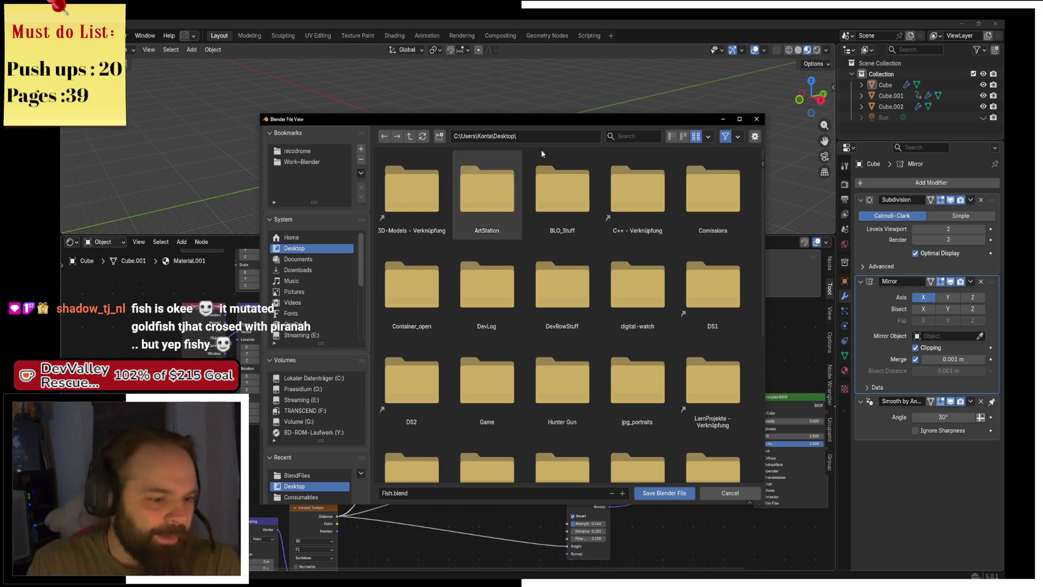
left_click(665, 493)
Add a Math node to the fish material's node tree via the 'math' search
left_click_drag(323, 401, 363, 372)
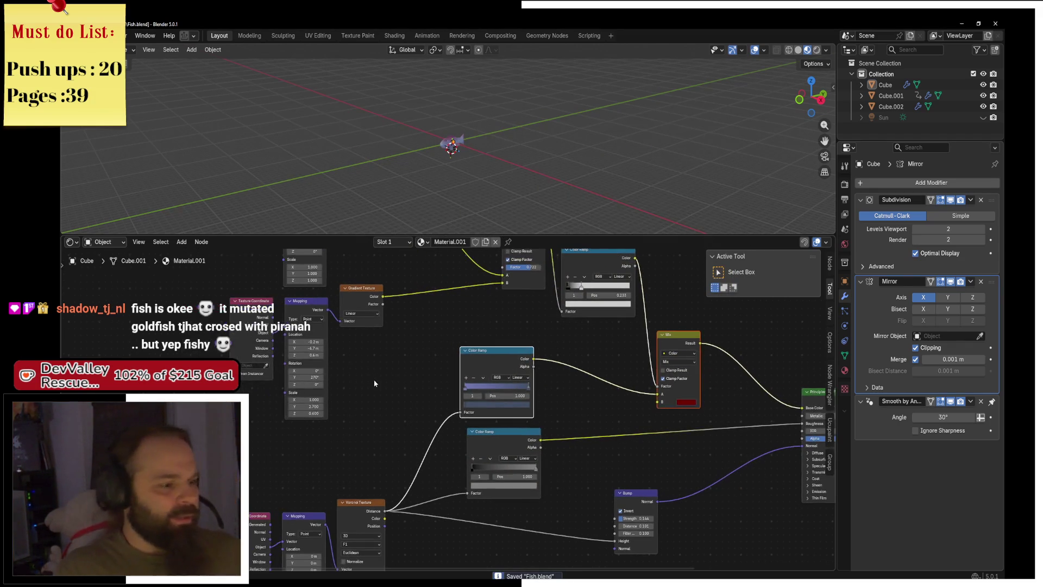
key("shift+a")
type("math")
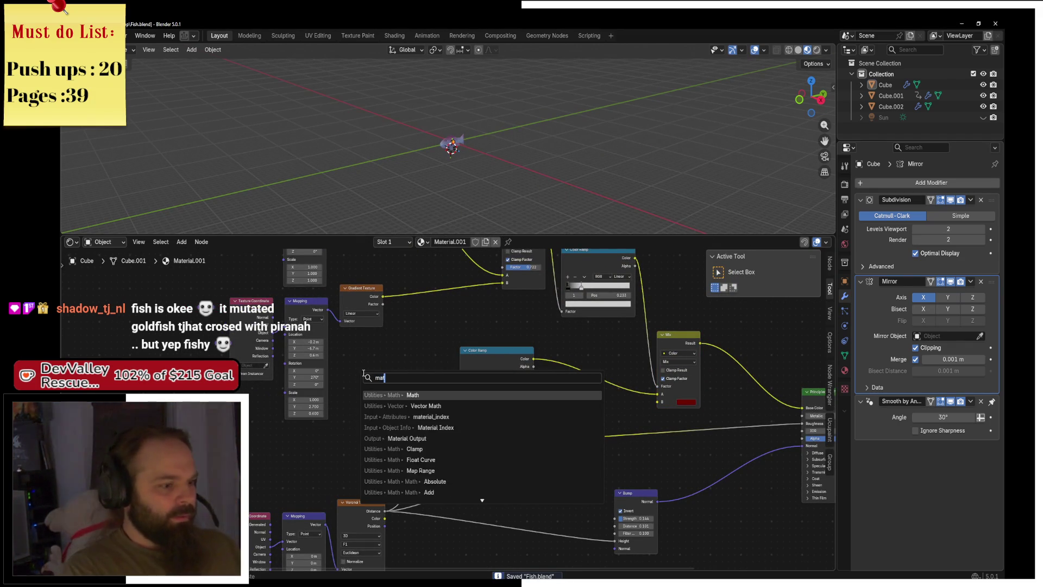
key("Return")
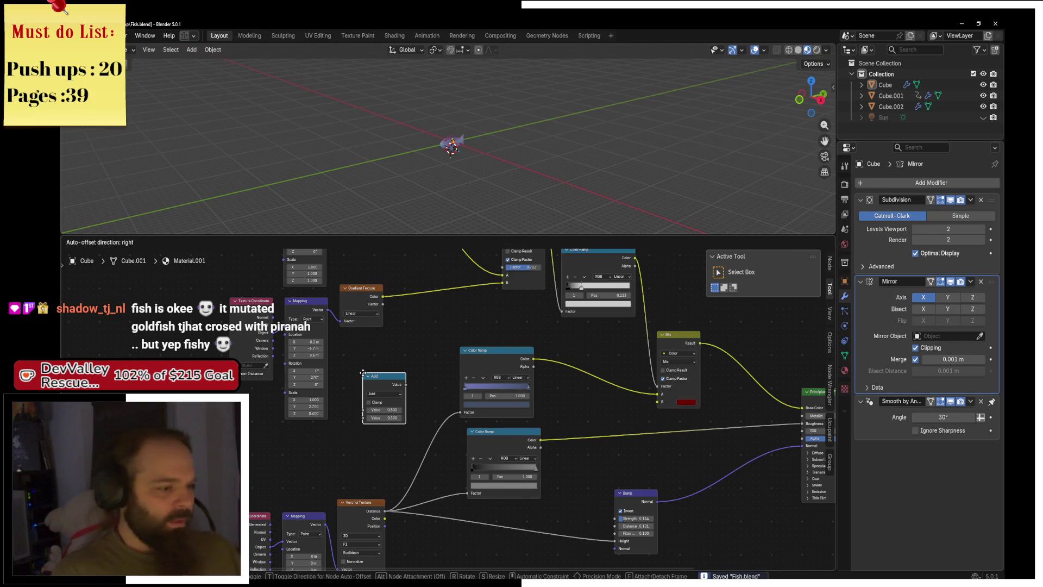
left_click(363, 373)
Scroll through the node list looking for a scale pattern node
key("shift+a")
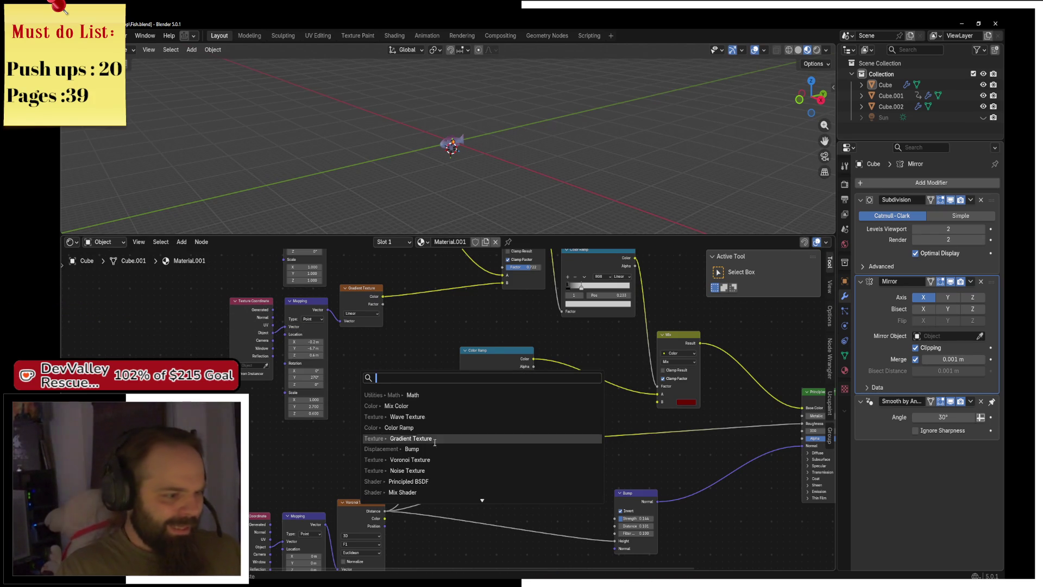
scroll(465, 481, "down", 3)
scroll(465, 481, "down", 2)
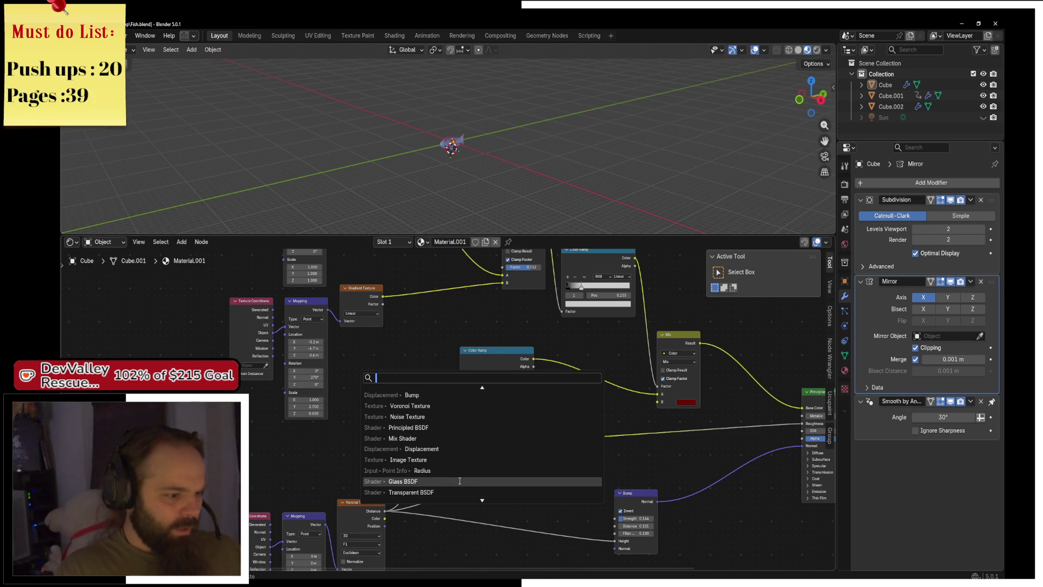
scroll(460, 480, "down", 7)
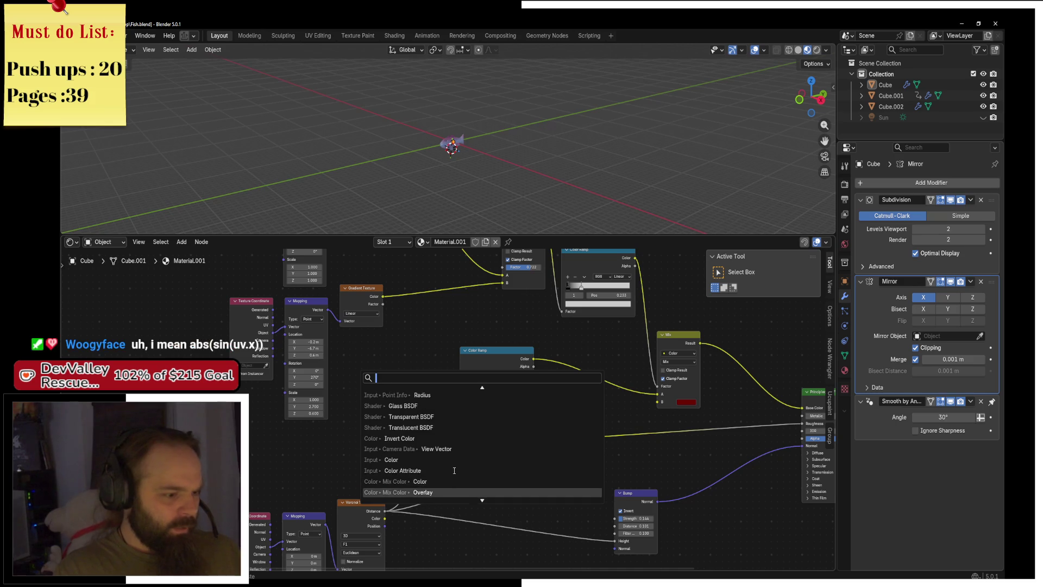
scroll(454, 470, "down", 8)
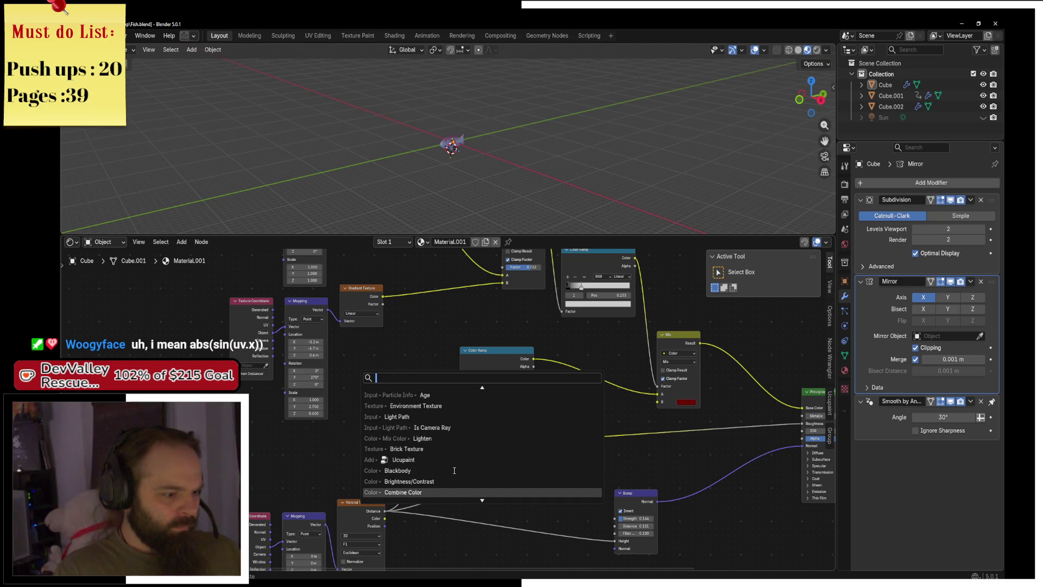
scroll(454, 471, "down", 9)
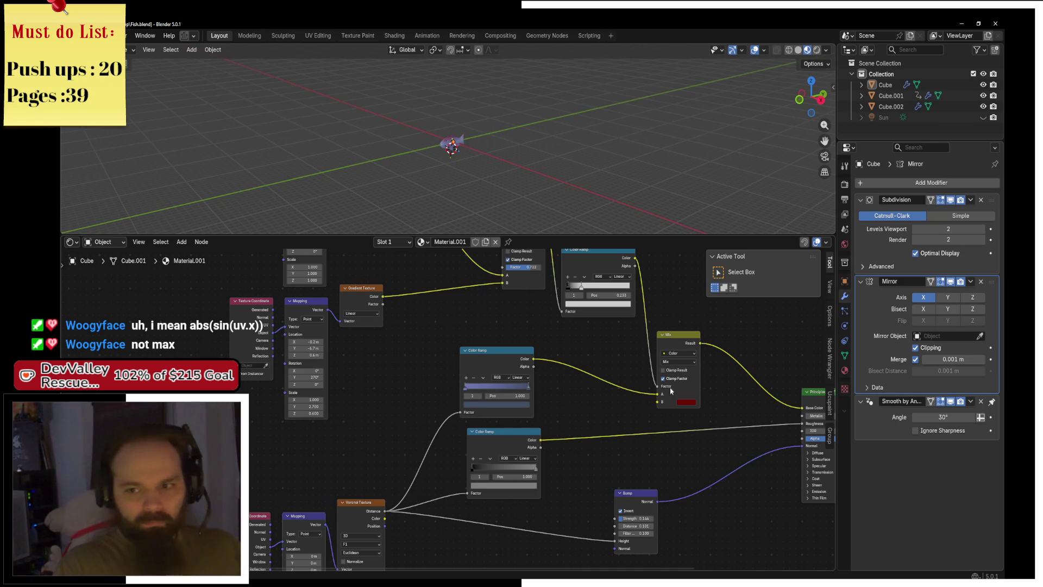
scroll(672, 391, "down", 2)
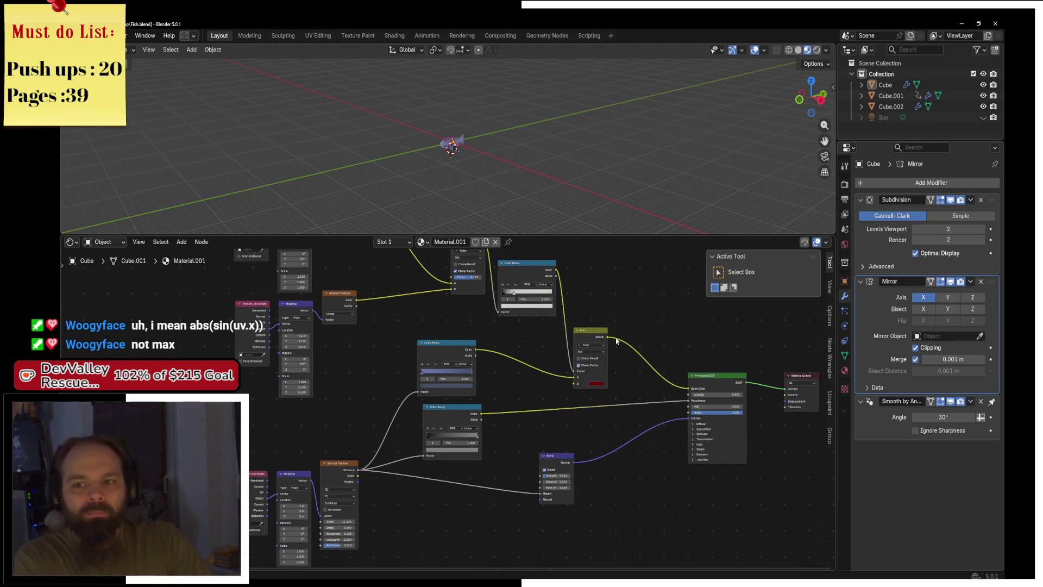
scroll(594, 494, "down", 5)
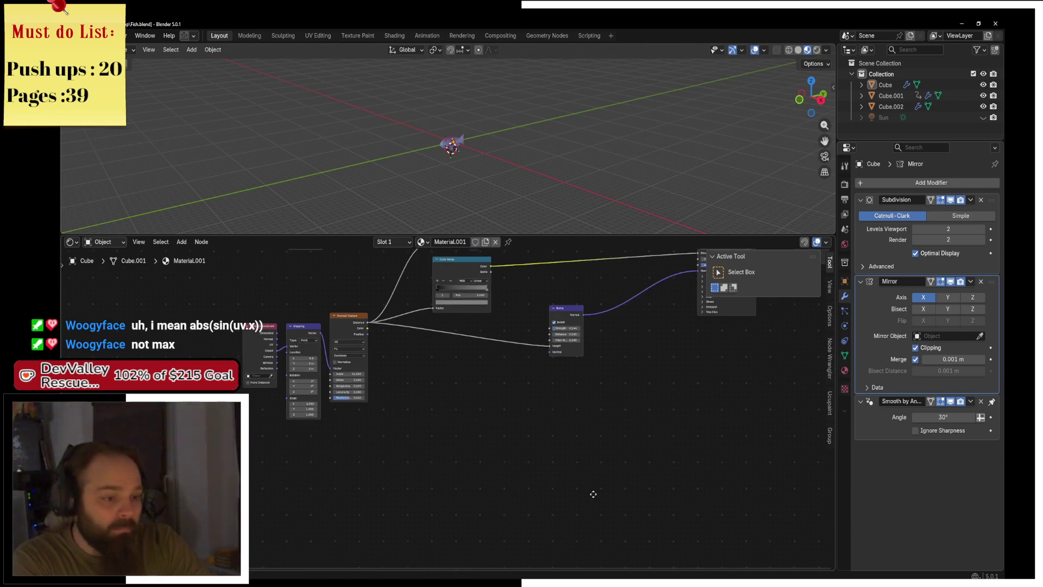
Browse the Utilities, Color, Output and Input node submenus, then frame the texture coordinate nodes
key("shift+a")
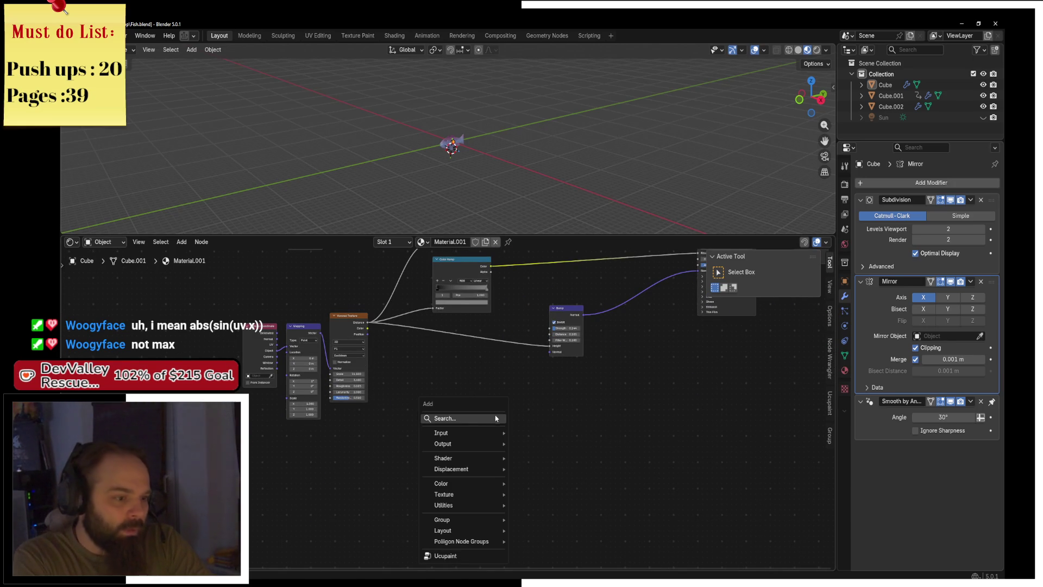
mouse_move(481, 510)
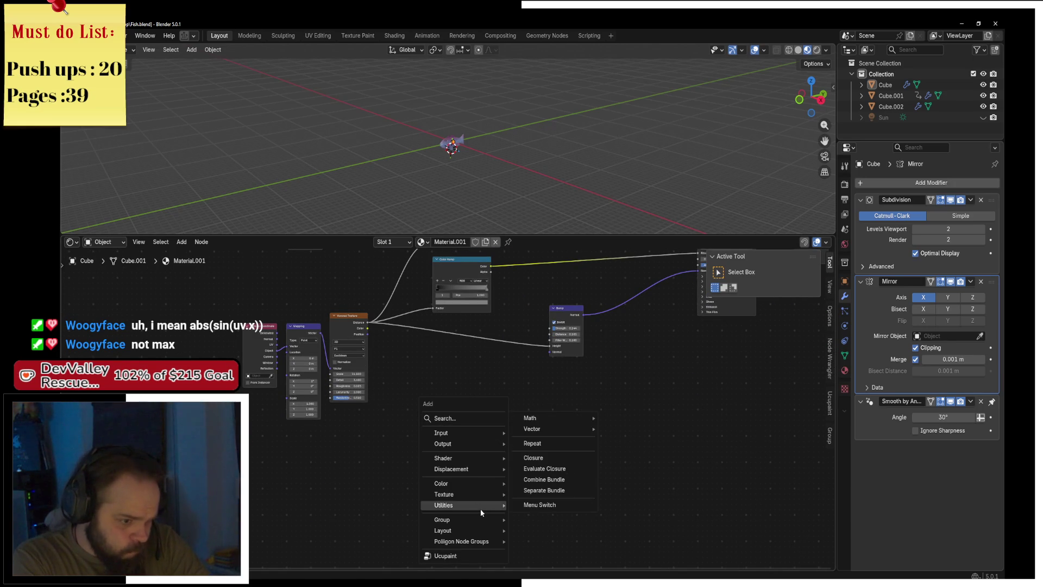
mouse_move(584, 428)
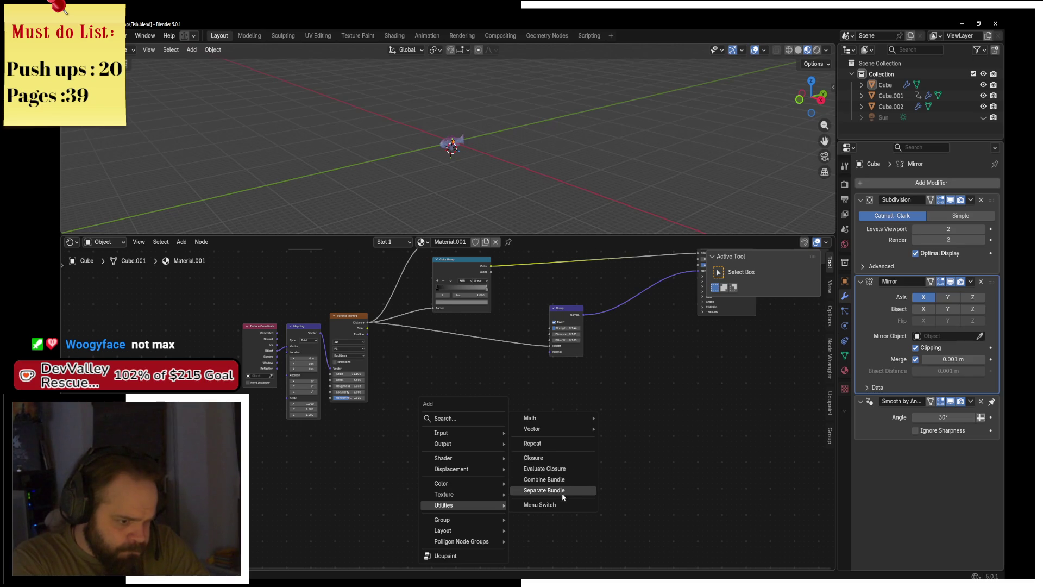
mouse_move(480, 486)
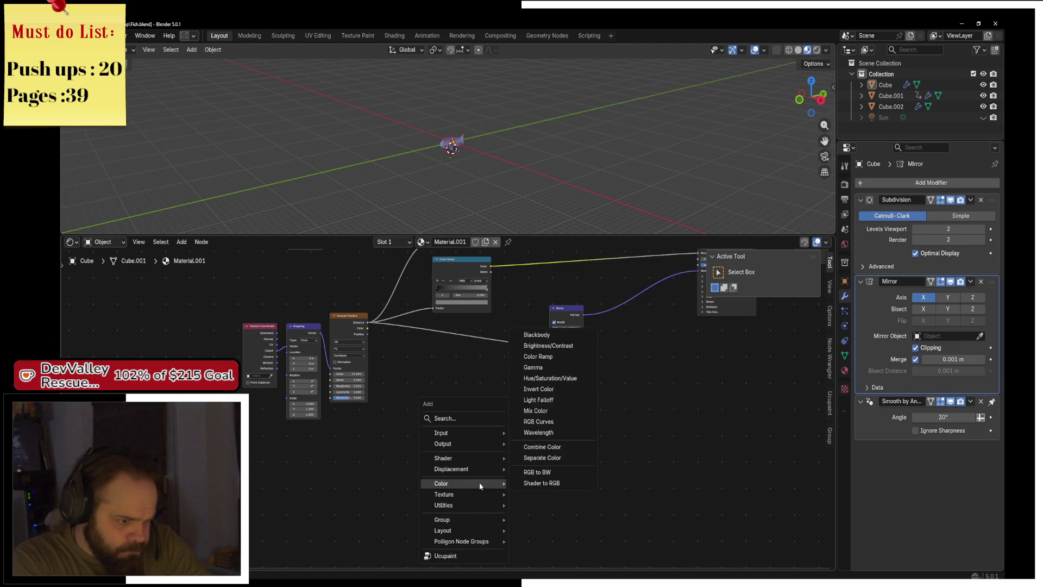
mouse_move(479, 458)
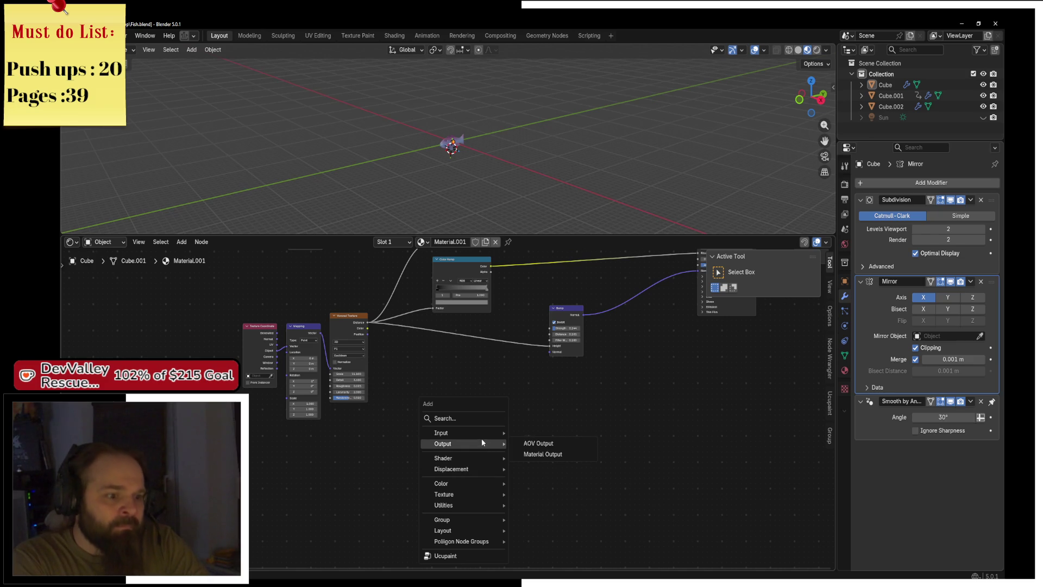
mouse_move(493, 433)
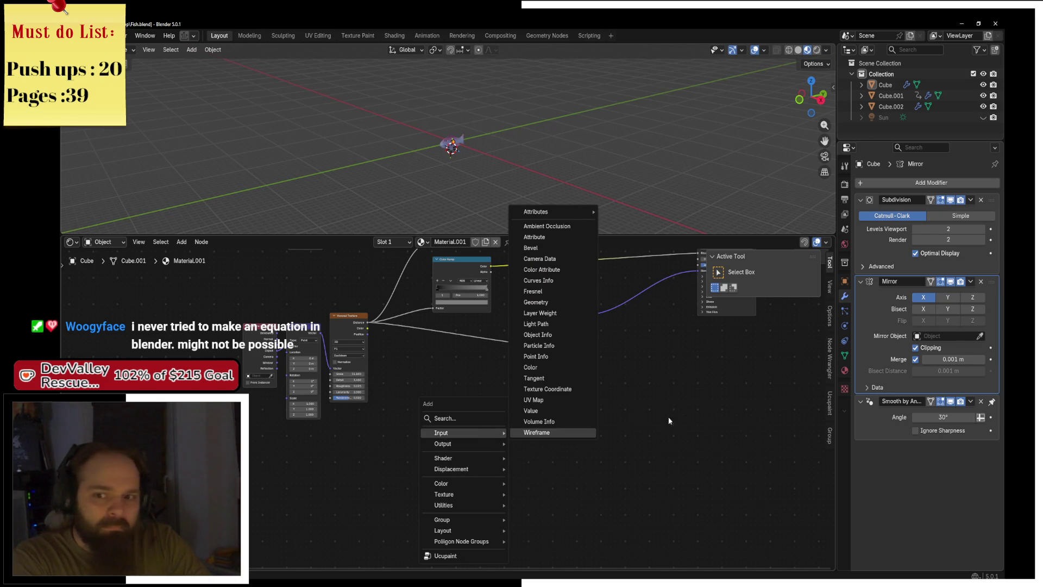
key("Home")
scroll(505, 425, "up", 5)
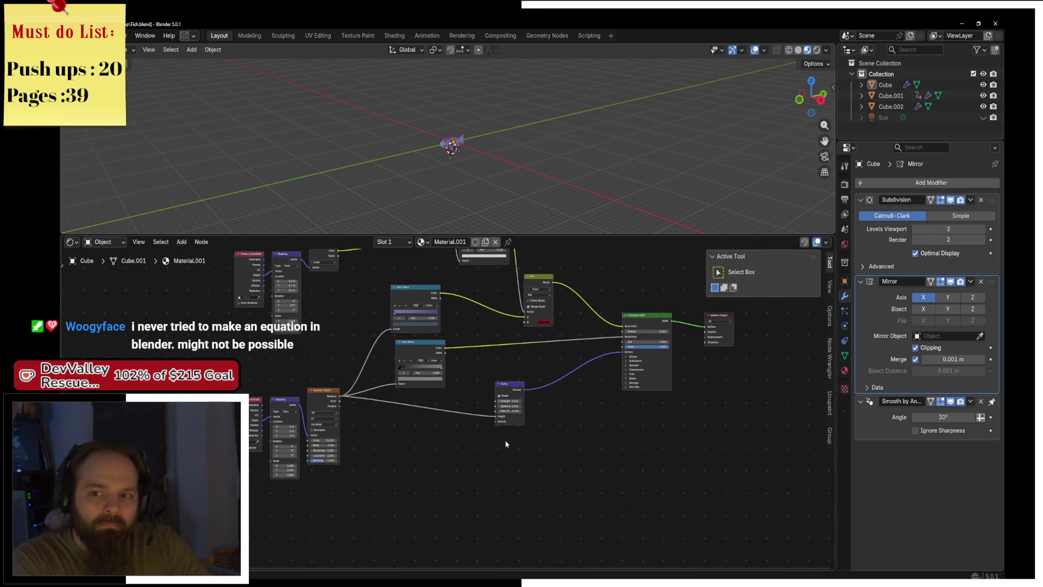
left_click_drag(501, 437, 527, 518)
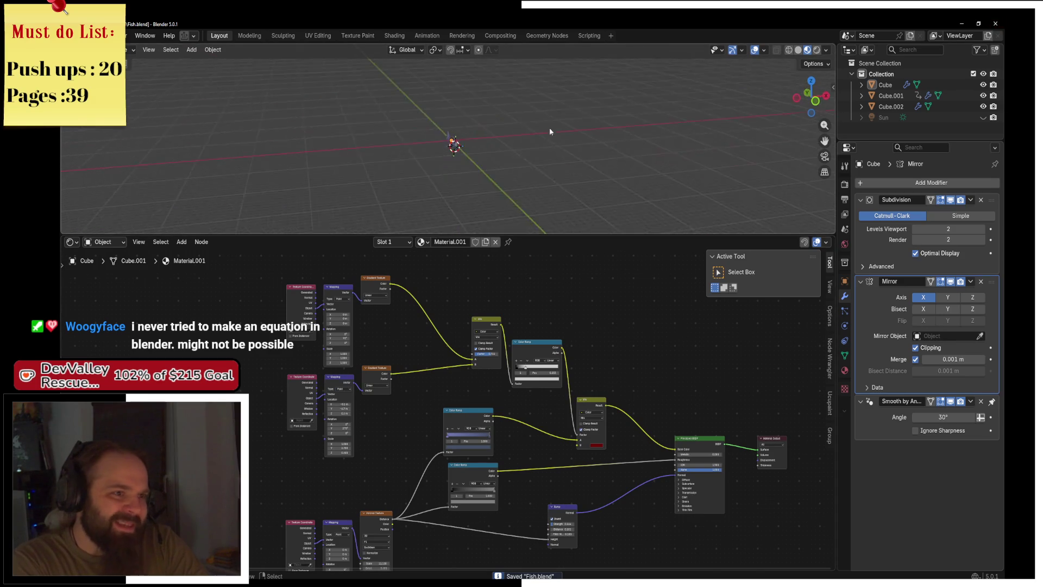
Zoom and orbit to a side view of the fish's eye, then put the fish body into Edit Mode
scroll(530, 155, "up", 5)
scroll(499, 255, "up", 1)
scroll(432, 153, "up", 4)
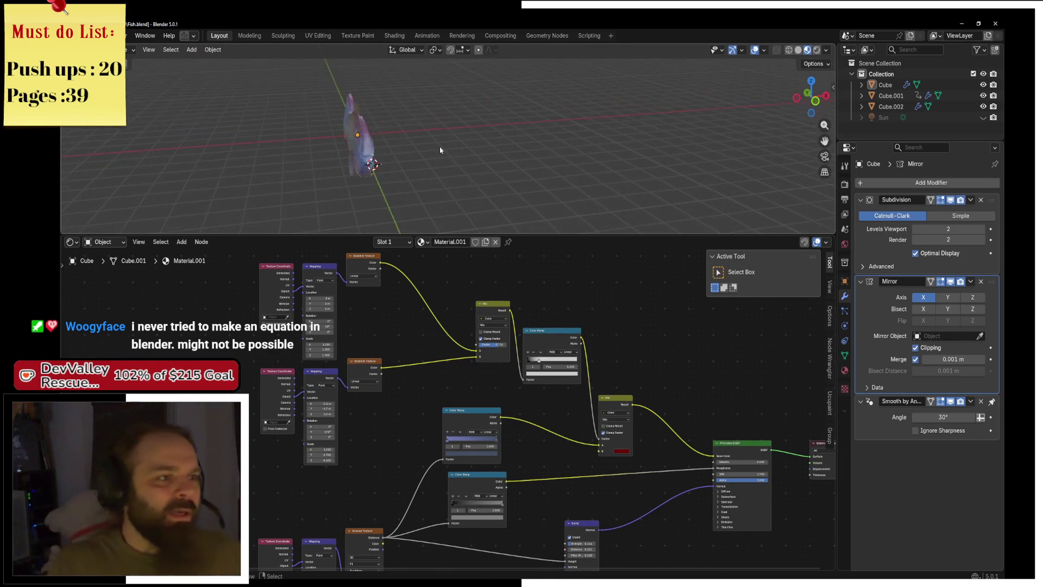
mouse_move(527, 132)
left_mouse_down()
mouse_move(666, 99)
mouse_move(625, 109)
mouse_move(652, 103)
left_mouse_up()
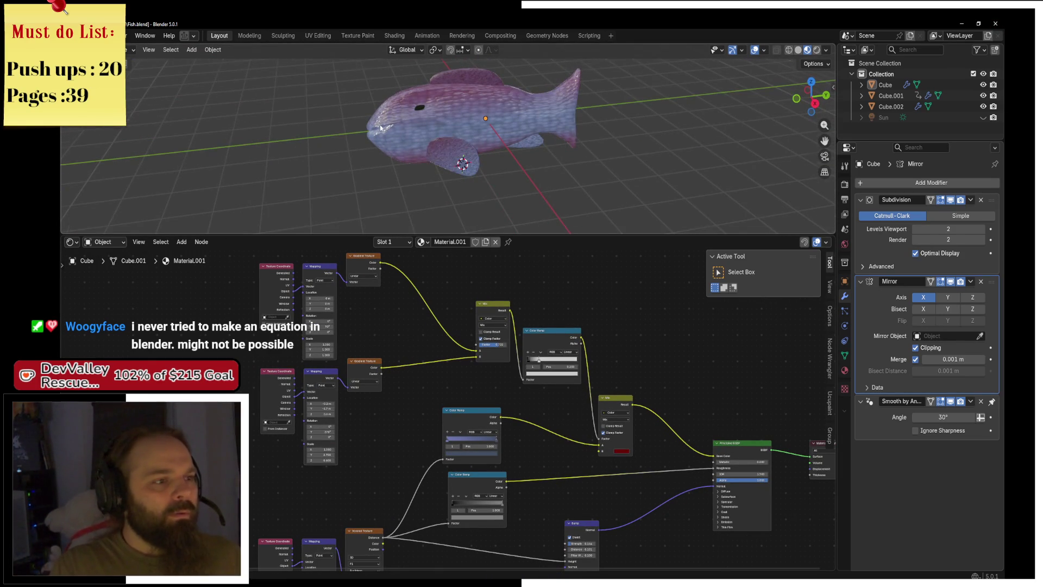
mouse_move(380, 125)
left_mouse_down()
mouse_move(546, 106)
mouse_move(524, 110)
mouse_move(533, 102)
left_mouse_up()
scroll(546, 197, "up", 5)
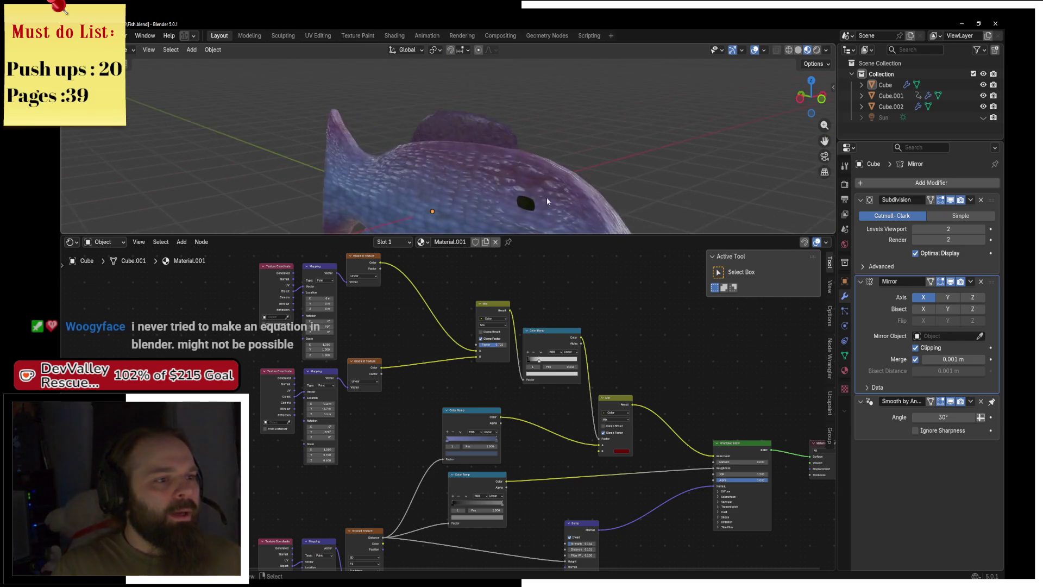
left_click(547, 197)
key("ctrl+Tab")
left_click(575, 179)
Extrude the eye face slightly out from the fish's body and leave Edit Mode
scroll(473, 148, "up", 2)
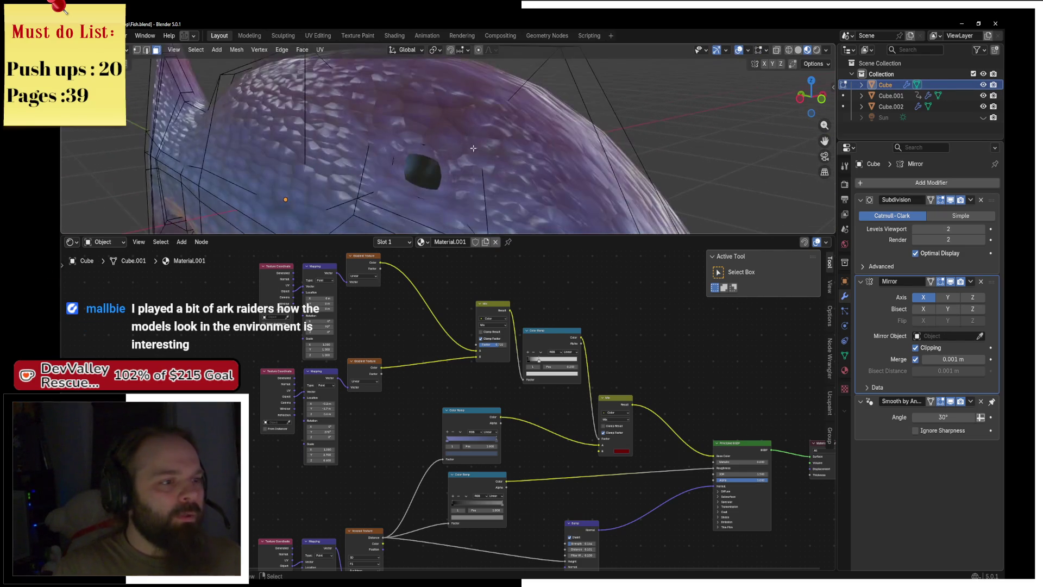
left_click(429, 173)
key("e")
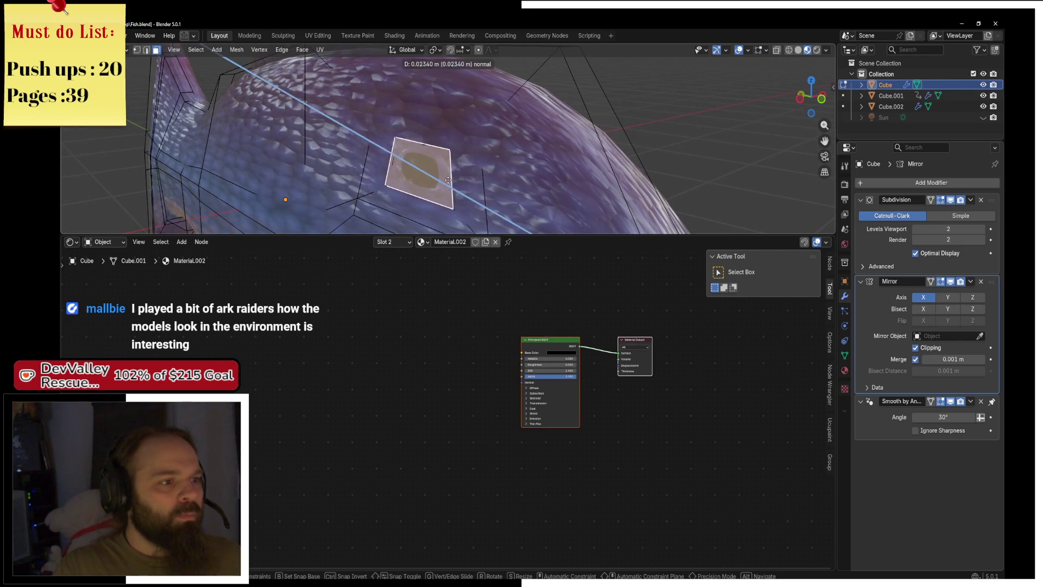
left_click(443, 185)
key("Tab")
Orbit so the fish's head faces left and re-enter Edit Mode
scroll(442, 178, "down", 4)
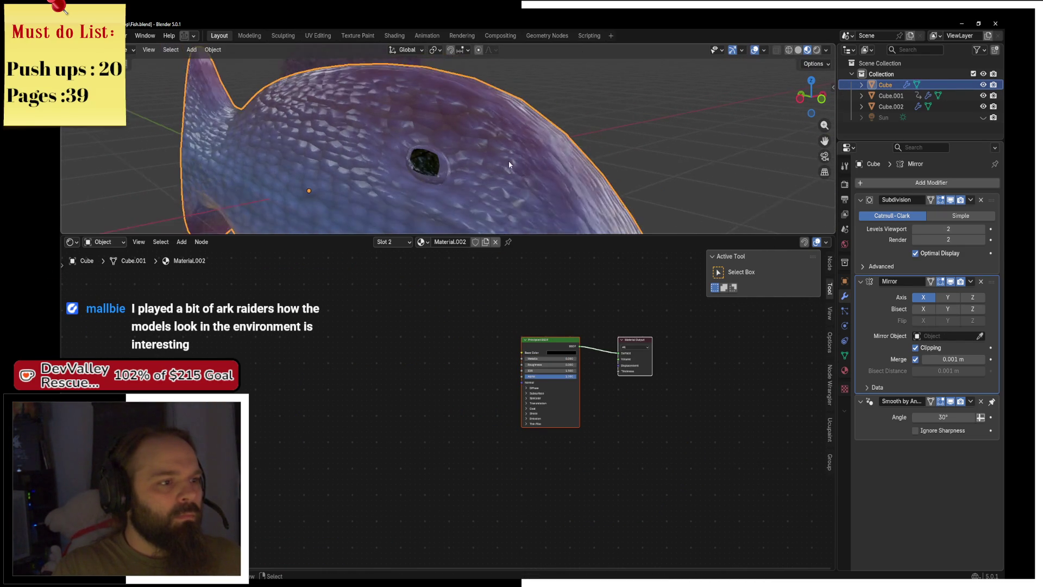
scroll(552, 91, "down", 3)
mouse_move(552, 90)
left_mouse_down()
mouse_move(435, 98)
mouse_move(592, 77)
mouse_move(621, 111)
left_mouse_up()
scroll(592, 77, "up", 2)
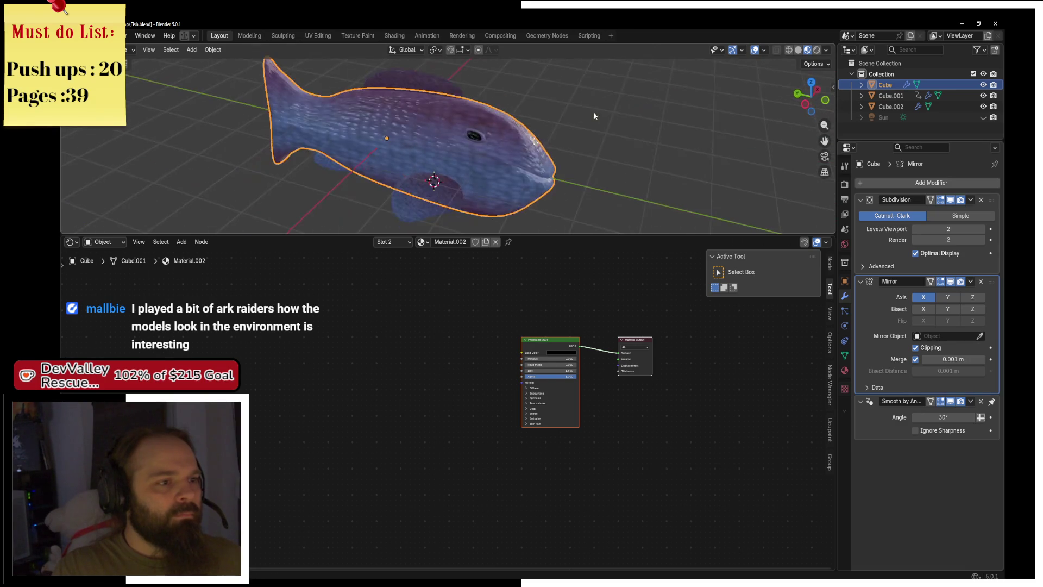
scroll(621, 112, "up", 3)
key("ctrl+Tab")
left_click(640, 116)
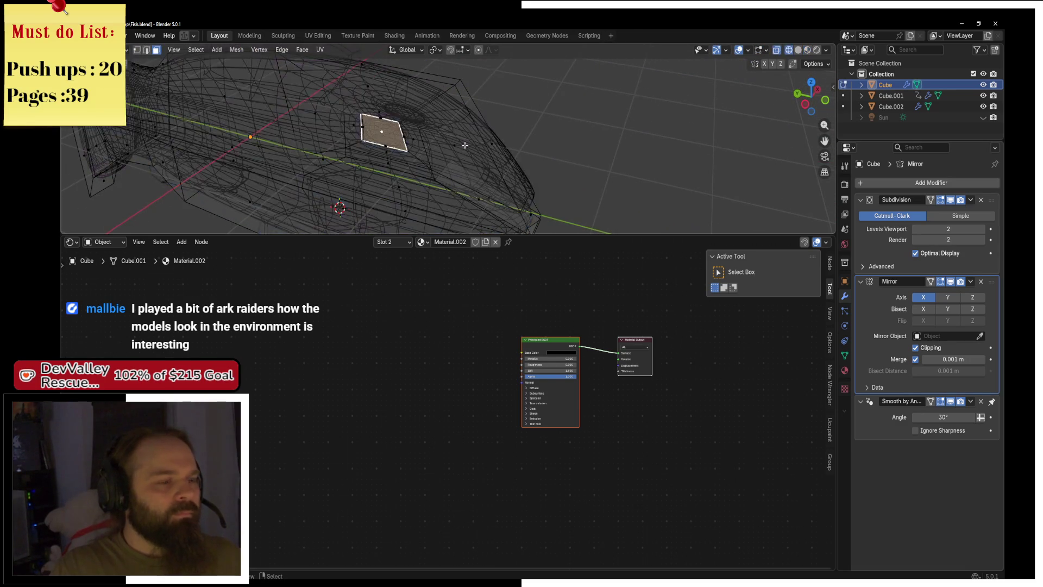
From the front view, squash the eye face along the Y axis
key("KP_1")
mouse_move(465, 145)
left_mouse_down()
mouse_move(472, 154)
mouse_move(458, 142)
mouse_move(461, 158)
left_mouse_up()
key("c")
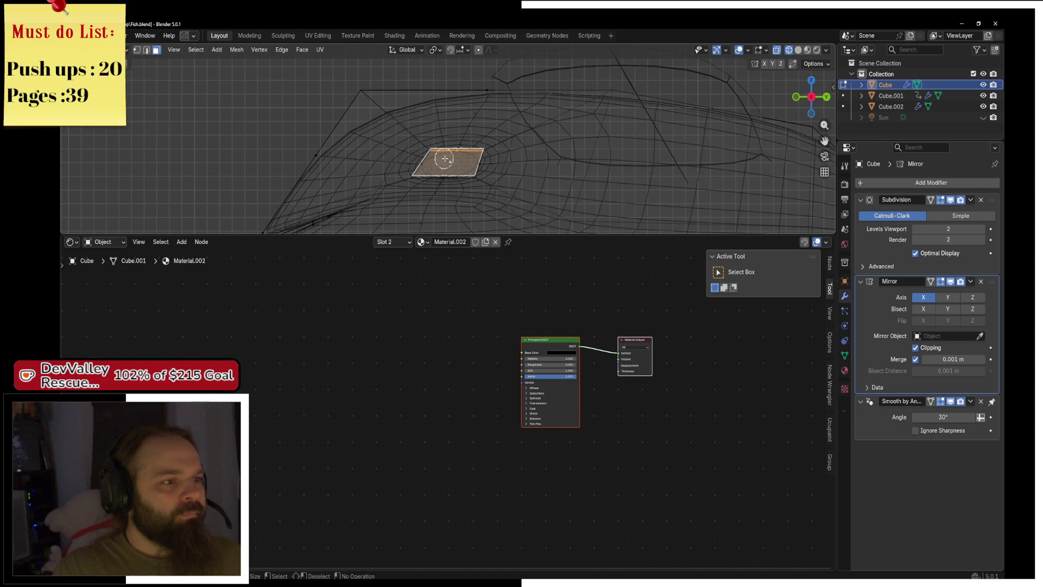
key("Escape")
key("s")
key("y")
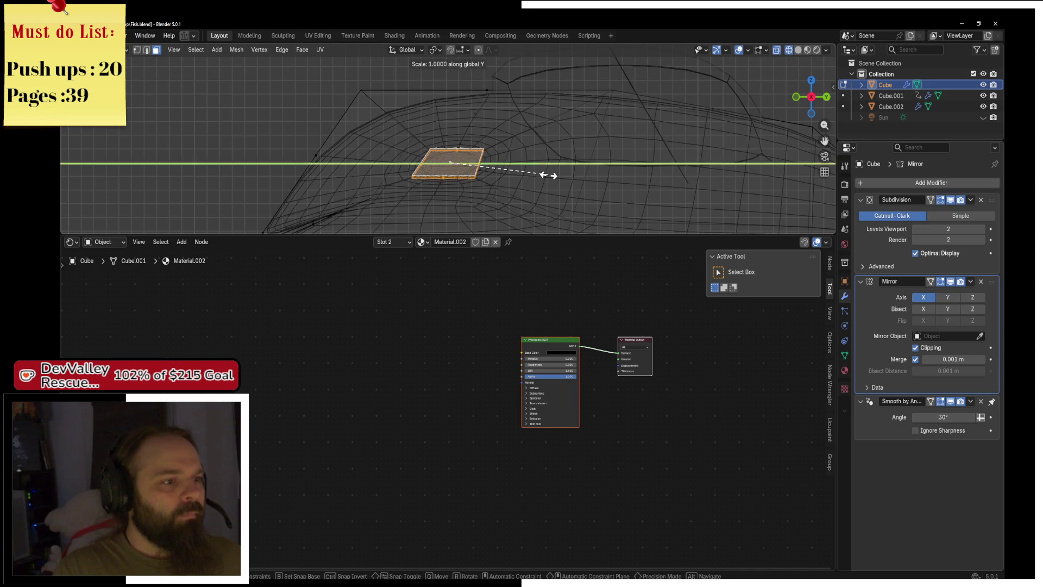
left_click(524, 183)
Return to Object Mode and show the whole fish in Material Preview shading
key("shift+z")
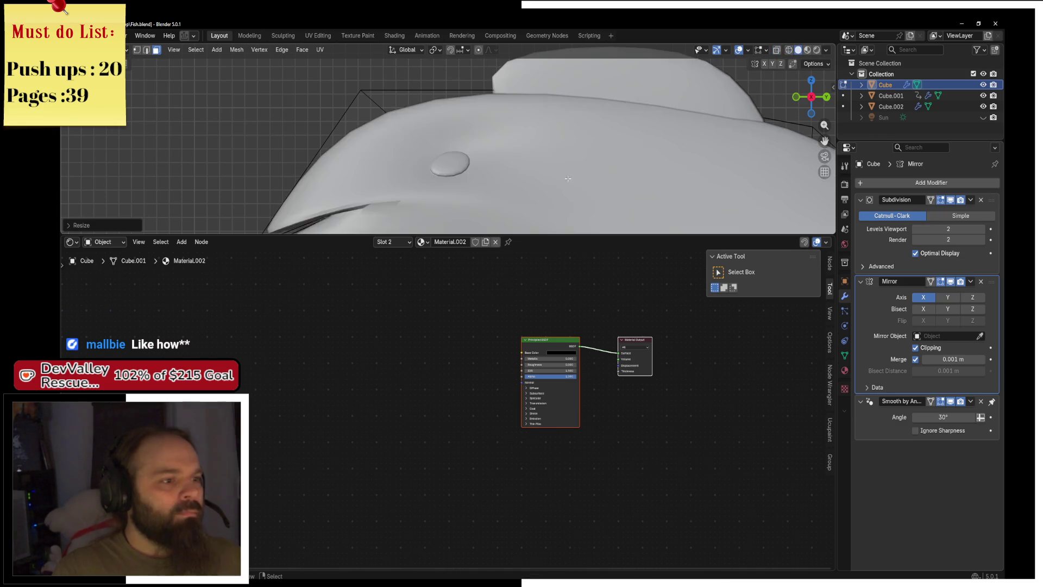
key("Tab")
key("z")
left_click(491, 207)
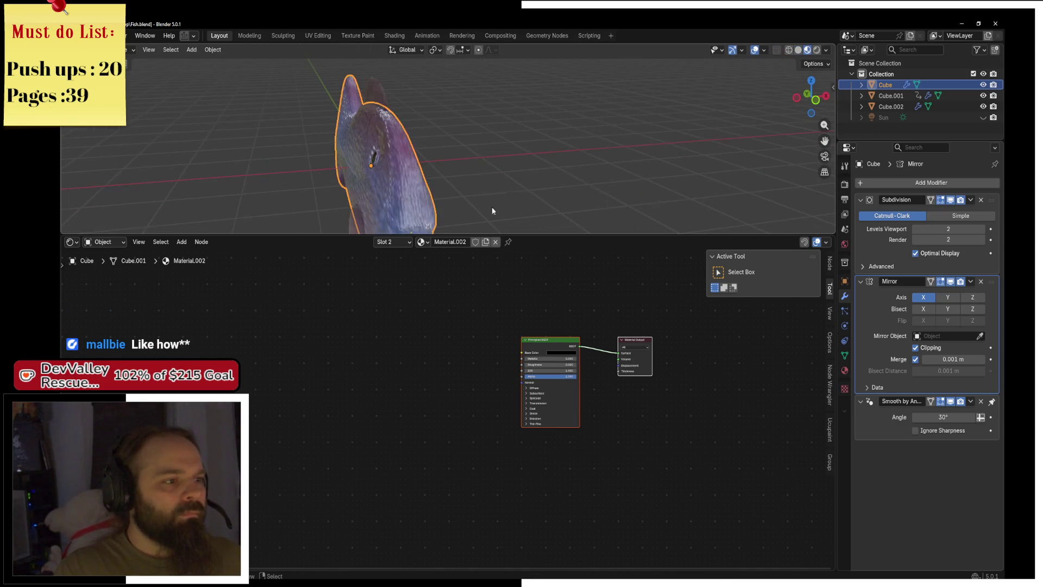
left_click(643, 126)
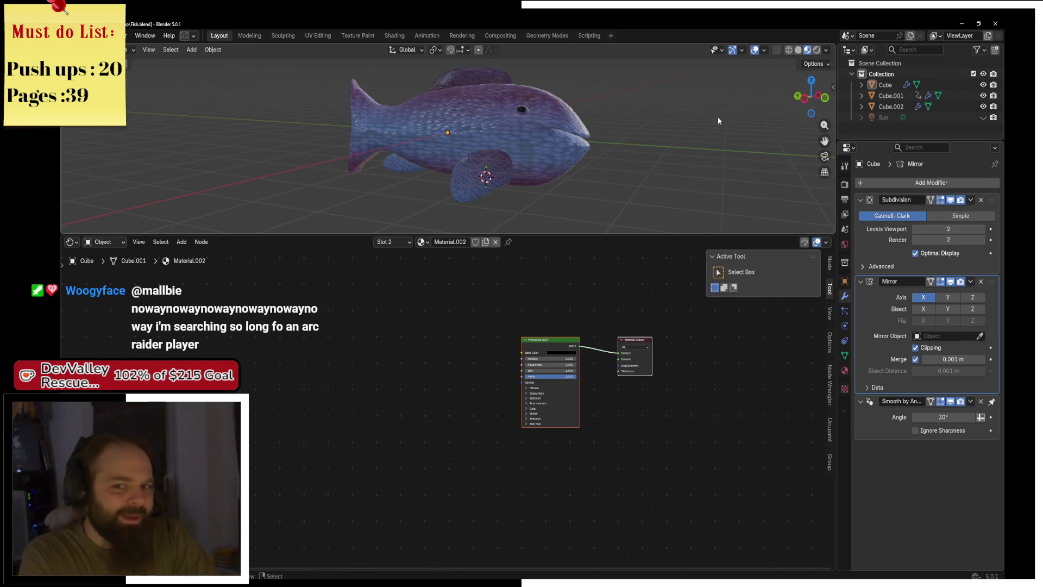
Zoom in on the eye and enter Edit Mode with the eye face selected
left_click_drag(718, 117, 643, 145)
key("ctrl+Tab")
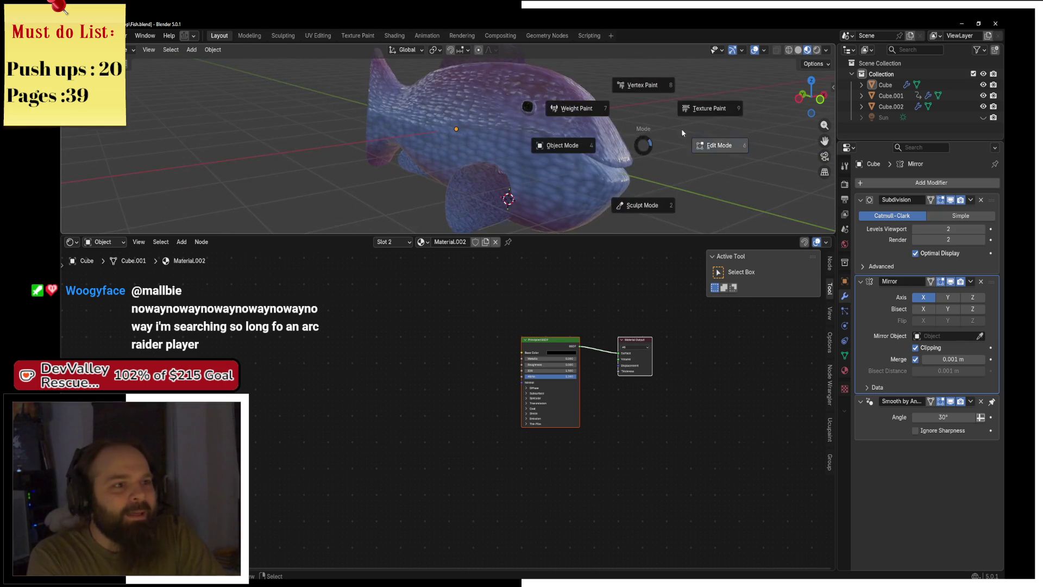
left_click(683, 132)
scroll(480, 108, "up", 6)
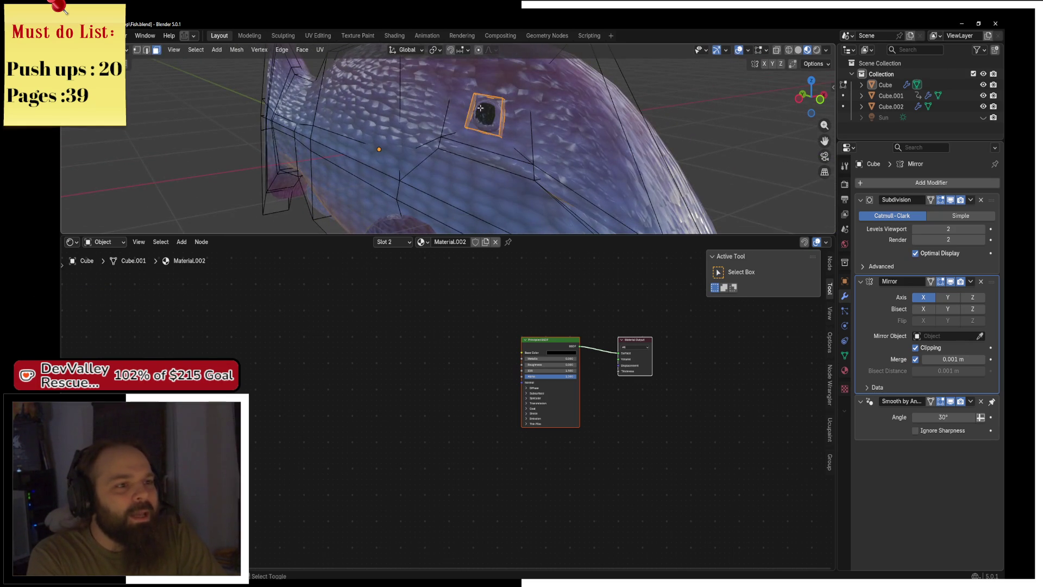
Add a new white Material.004 slot, assign it to the eye face, and exit Edit Mode
left_click(845, 370)
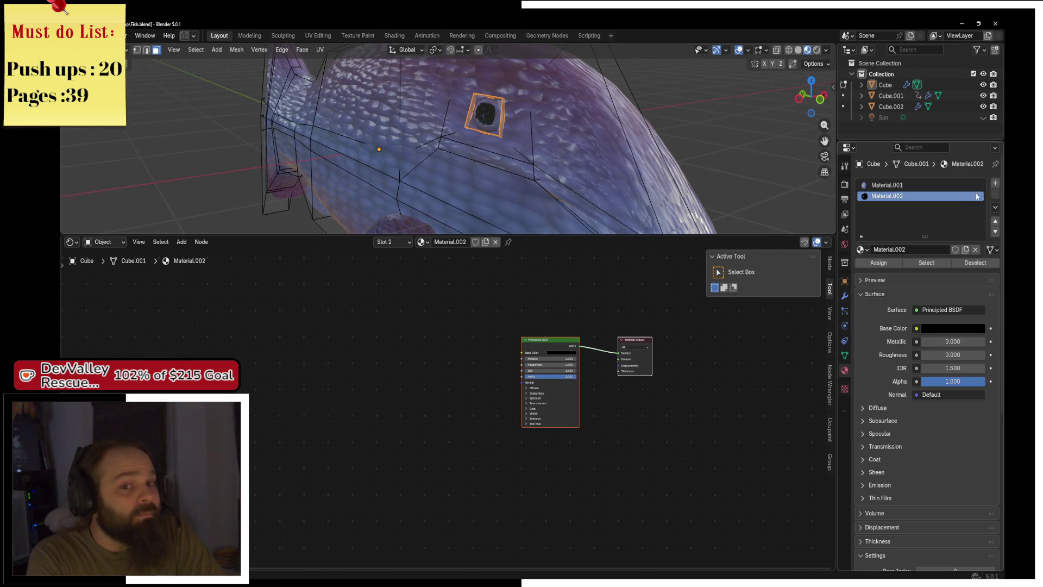
left_click(996, 183)
left_click(891, 250)
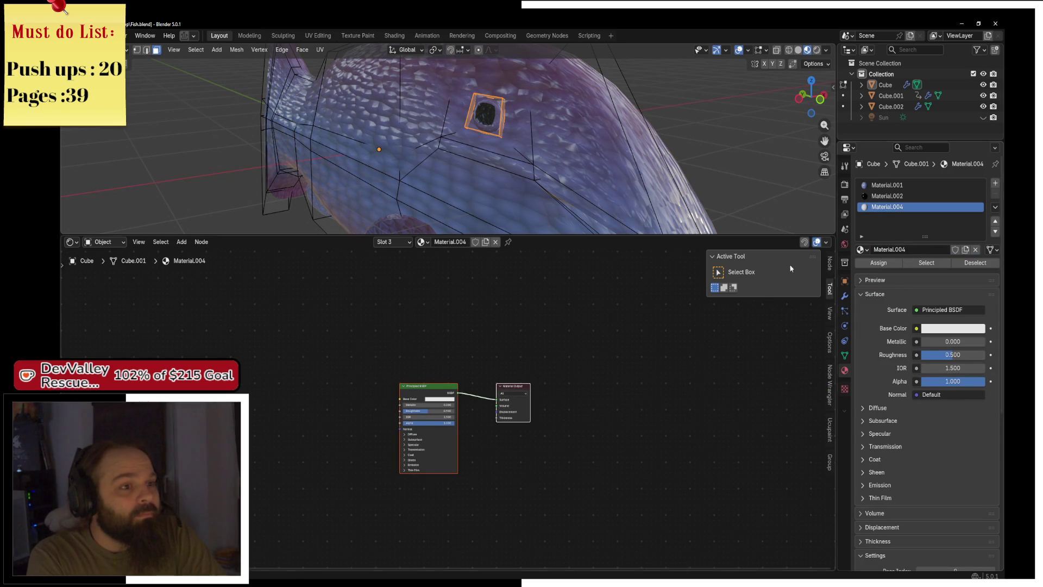
left_click(869, 264)
key("ctrl+Tab")
left_click(552, 147)
scroll(557, 171, "down", 5)
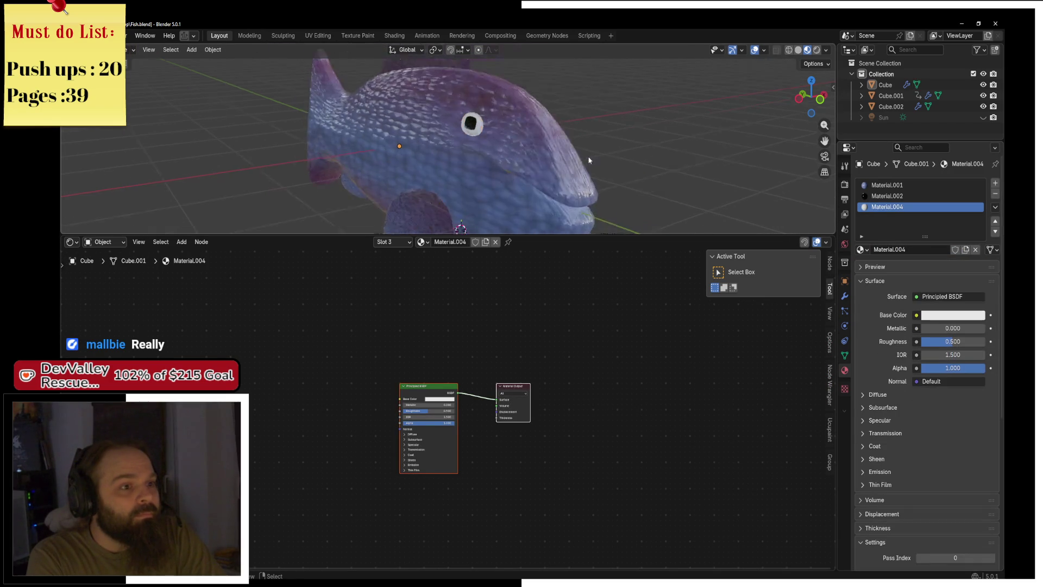
Enter Edit Mode and inspect the eye's edges in Wireframe shading
left_click_drag(558, 170, 486, 160)
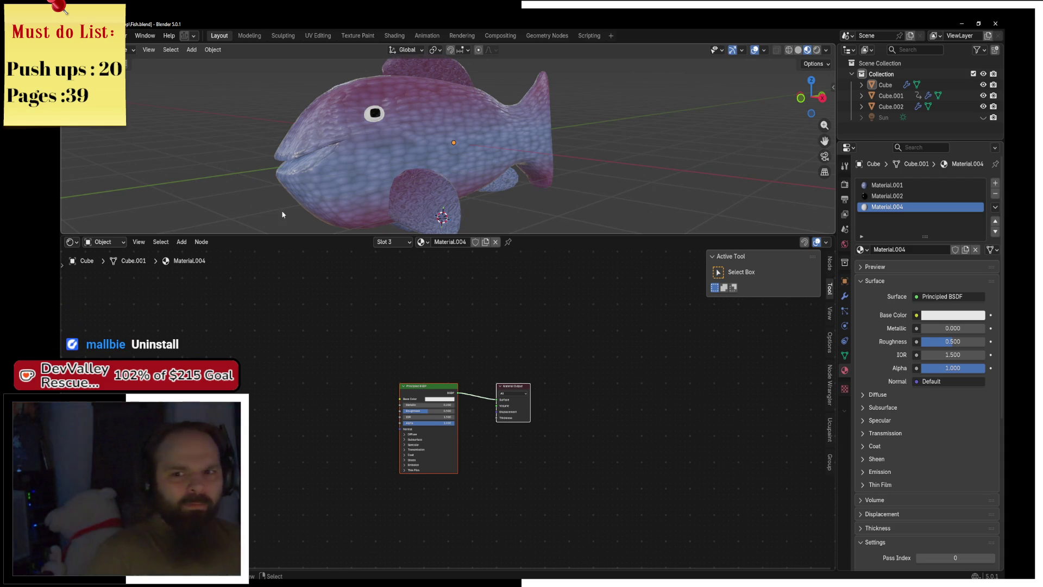
scroll(414, 173, "up", 5)
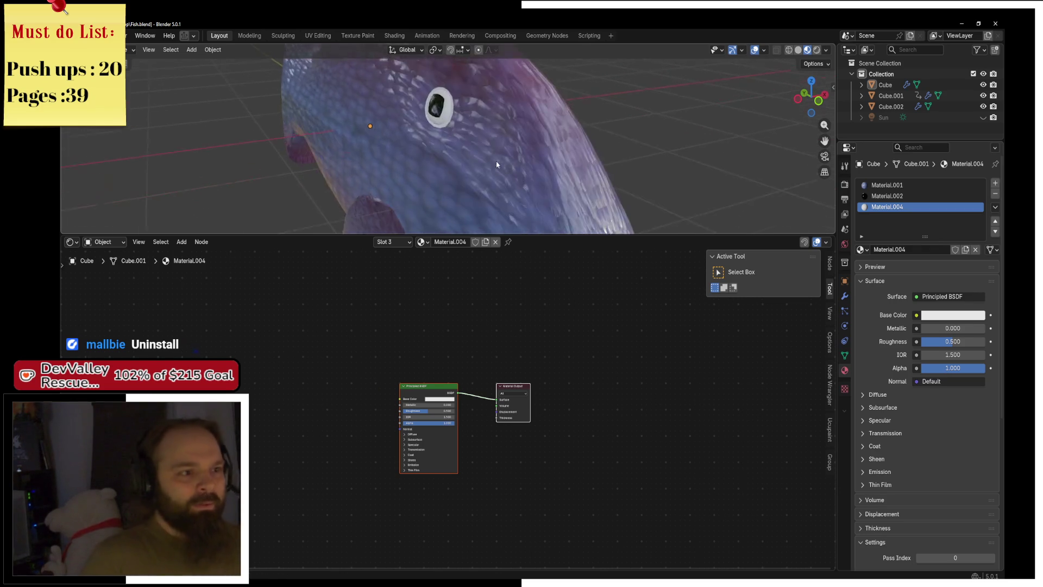
key("ctrl+Tab")
left_click(526, 133)
scroll(526, 133, "up", 5)
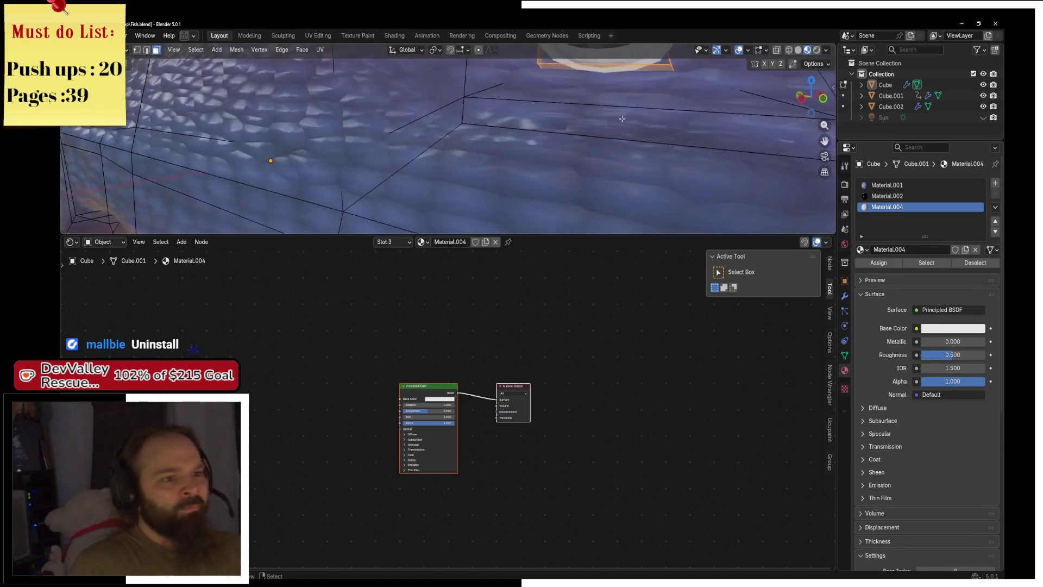
key("z")
left_click(573, 120)
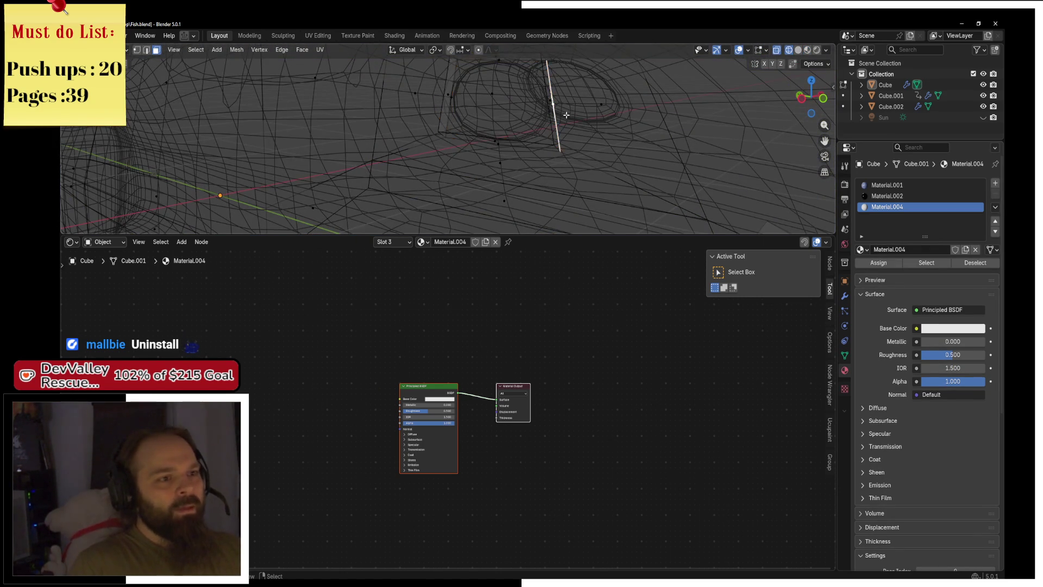
left_click_drag(503, 129, 487, 141)
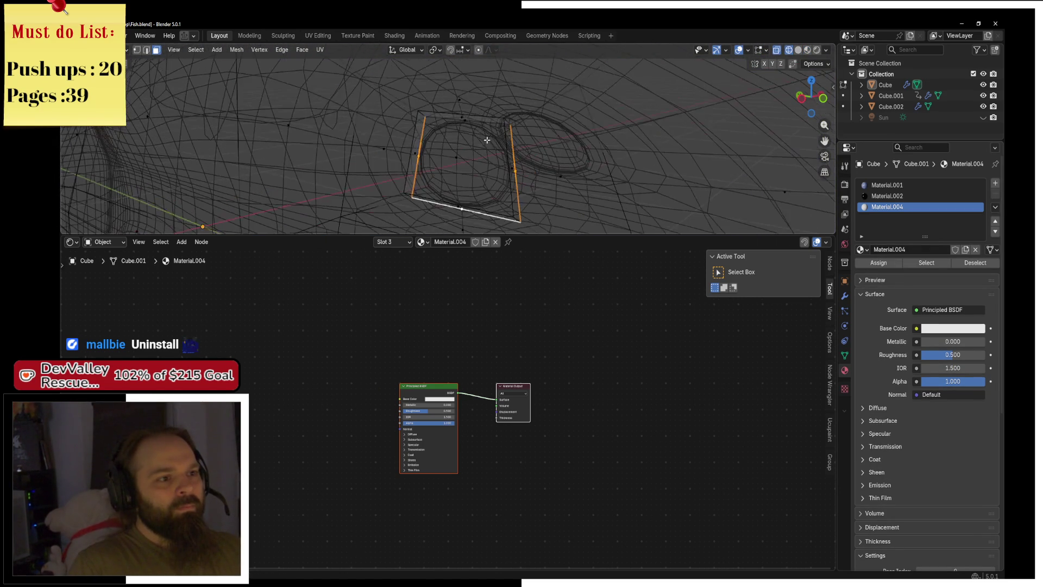
Switch through Solid to Material Preview shading and make Material.001 the active material
key("z")
left_click(585, 137)
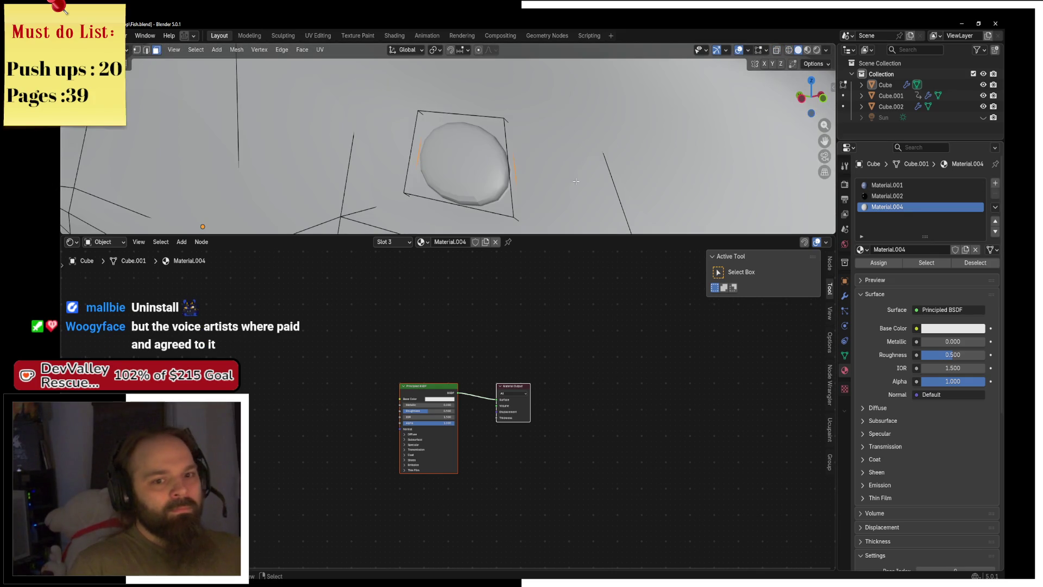
key("z")
left_click(573, 200)
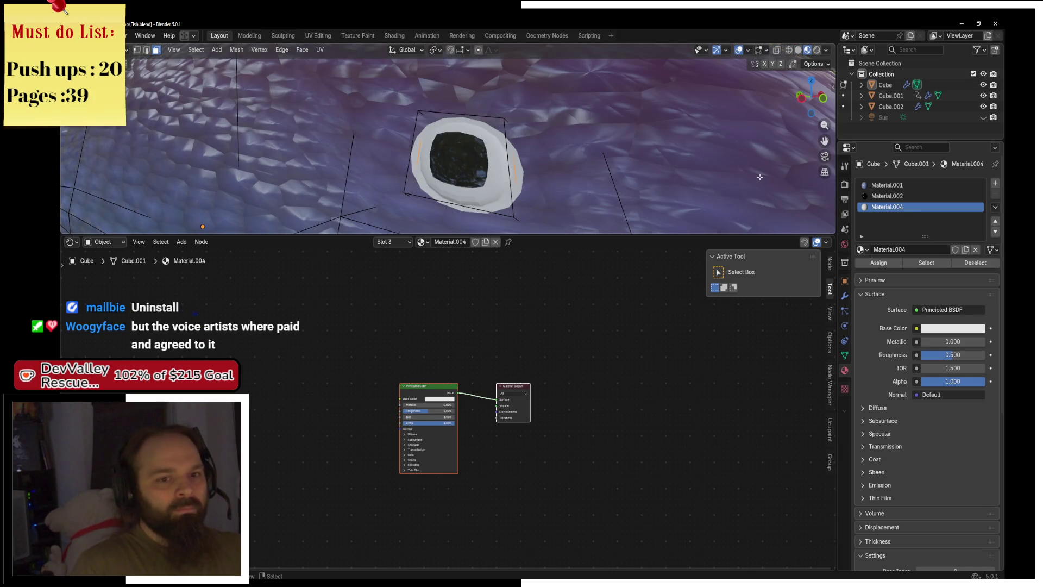
left_click(888, 185)
left_click(879, 263)
Return to Object Mode, save Fish.blend again, and switch over to the Unreal Engine editor
key("ctrl+Tab")
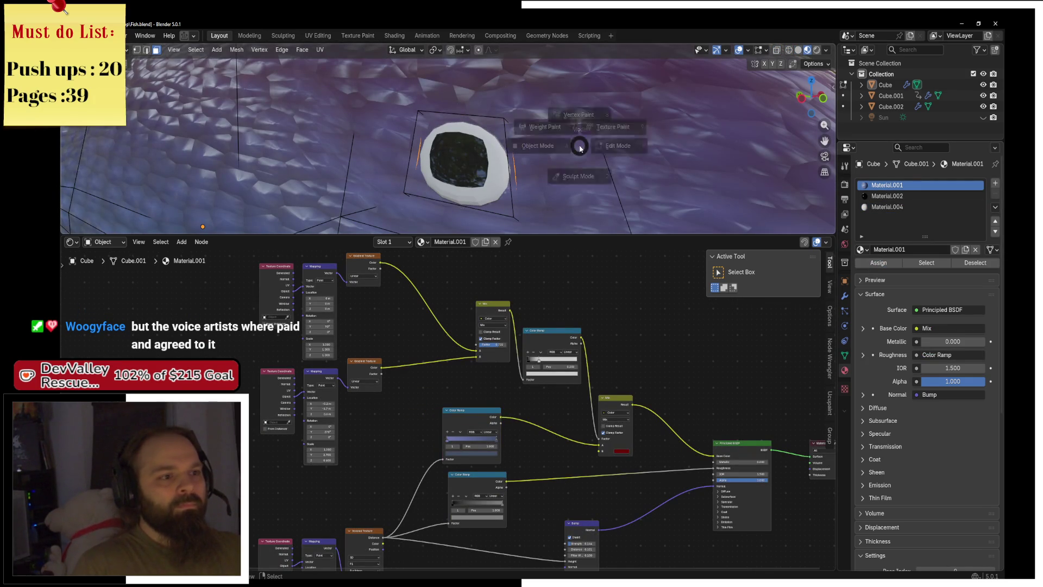
left_click(513, 151)
scroll(412, 152, "down", 8)
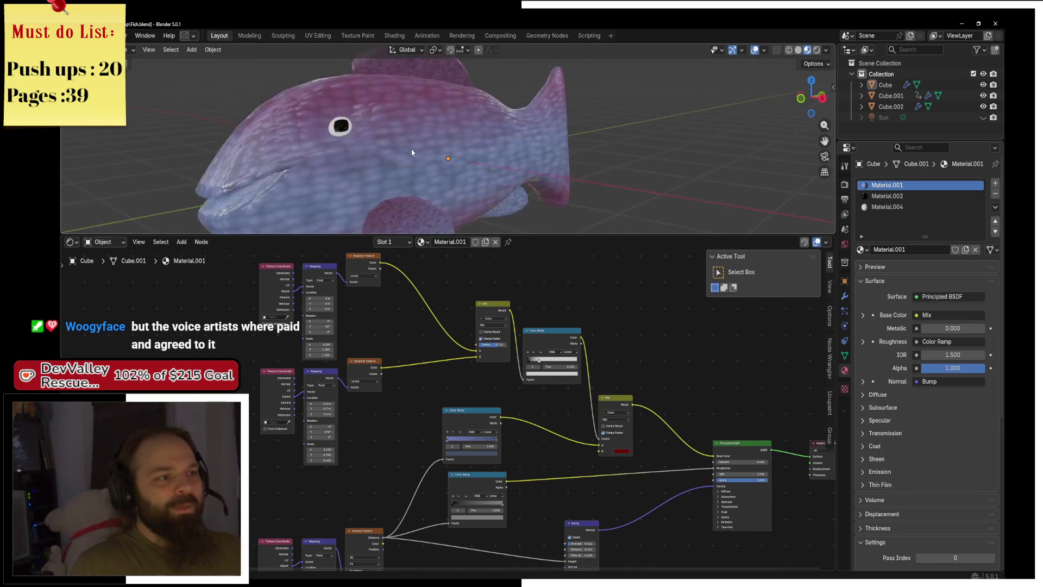
left_click_drag(412, 152, 458, 122)
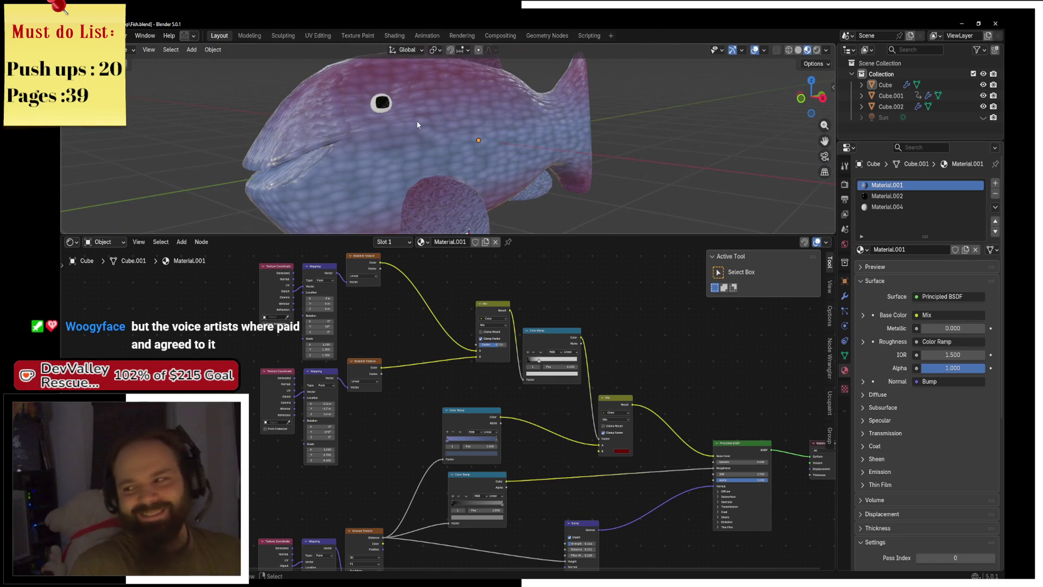
key("ctrl+s")
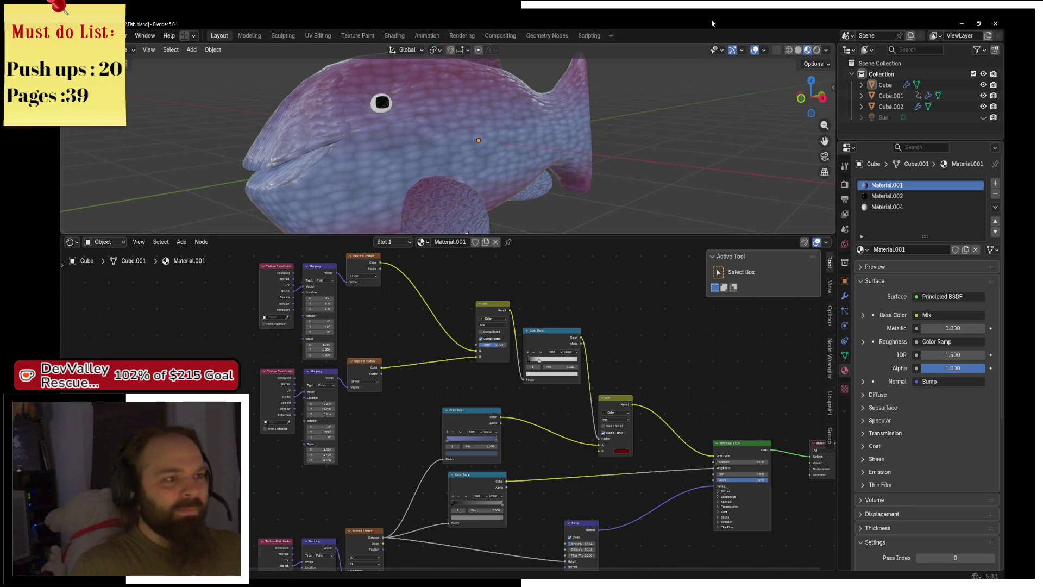
mouse_move(417, 125)
left_mouse_down()
mouse_move(691, 84)
mouse_move(667, 109)
mouse_move(581, 125)
left_mouse_up()
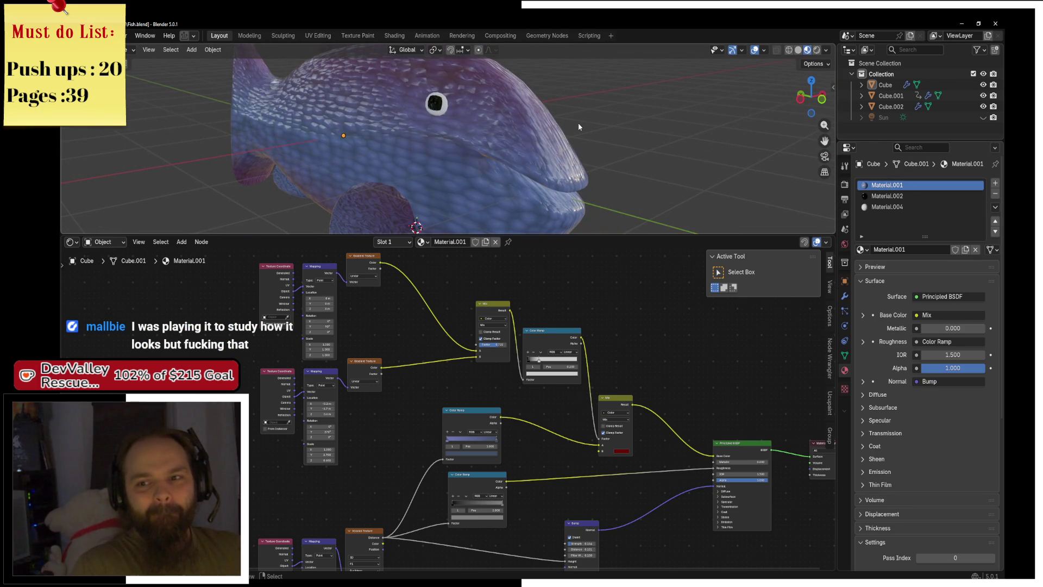
key("alt+Tab")
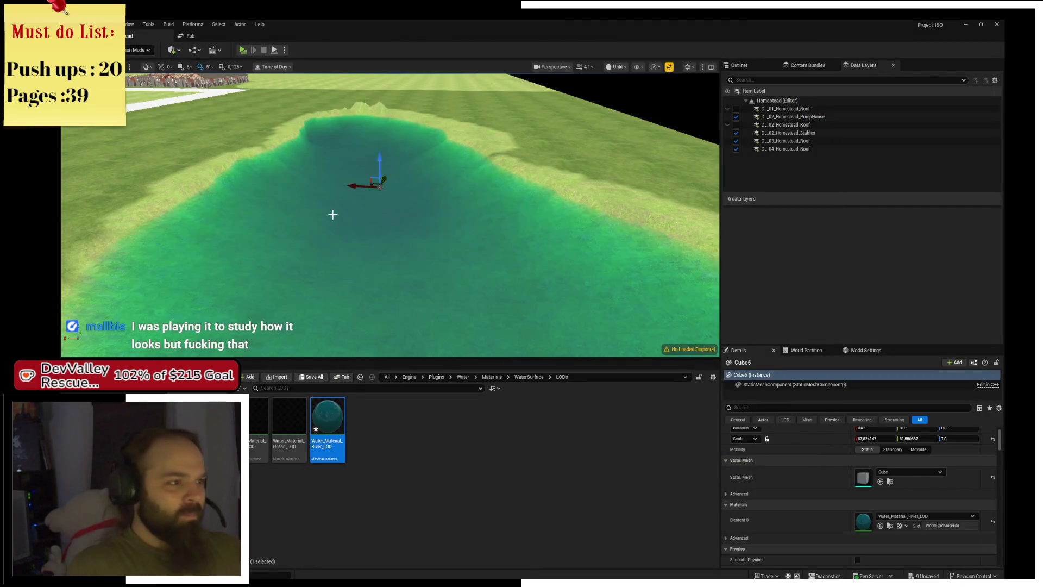
Focus on the long white road beside the homestead and shorten it along its length
mouse_move(333, 215)
left_mouse_down()
mouse_move(332, 179)
mouse_move(333, 234)
mouse_move(364, 247)
mouse_move(371, 202)
mouse_move(357, 288)
left_mouse_up()
left_click(357, 287)
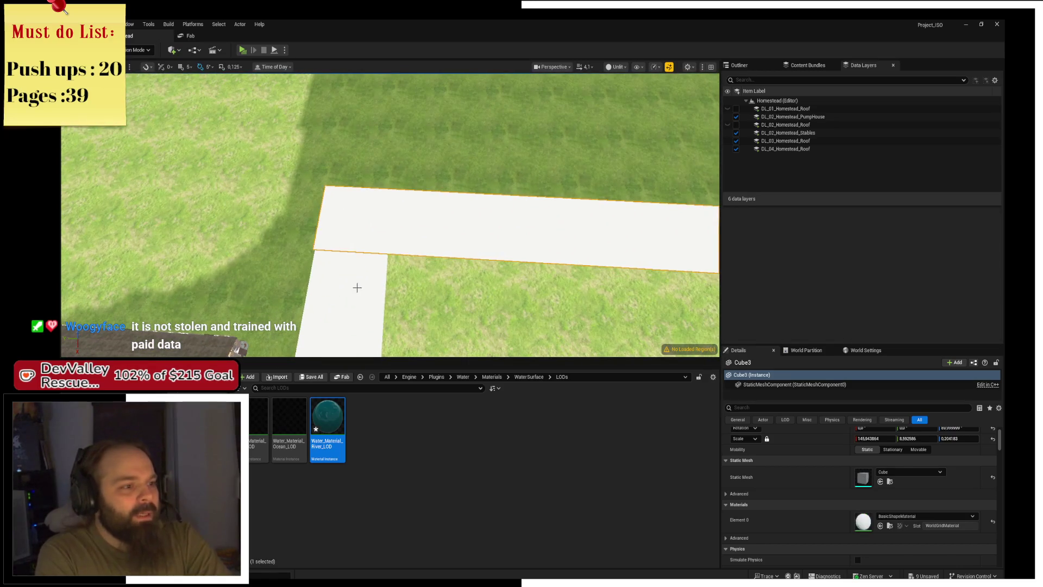
left_click(357, 287)
key("f")
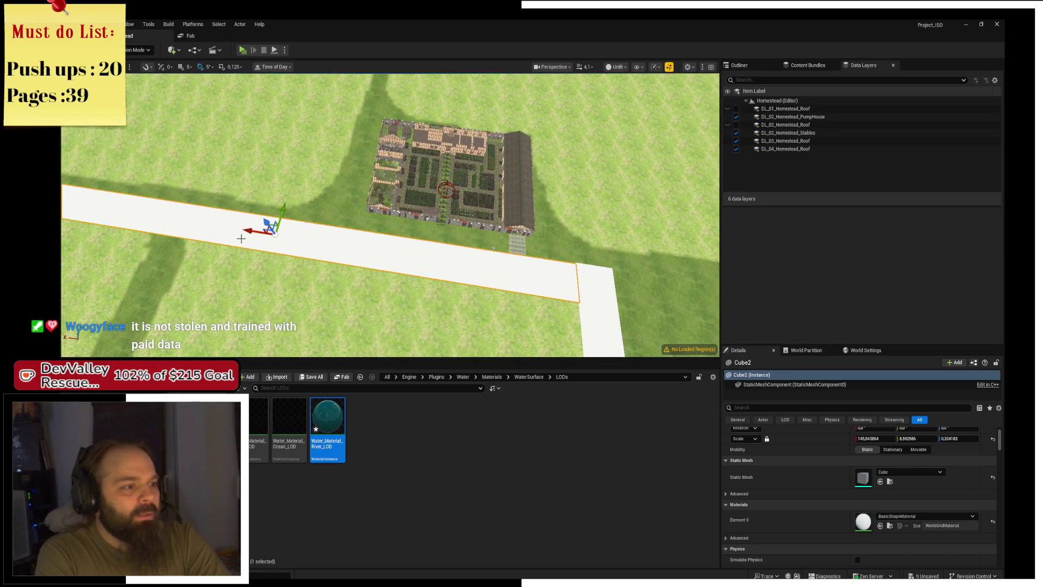
mouse_move(597, 270)
left_mouse_down()
mouse_move(465, 252)
mouse_move(559, 224)
mouse_move(433, 230)
mouse_move(496, 209)
mouse_move(515, 227)
left_mouse_up()
key("e")
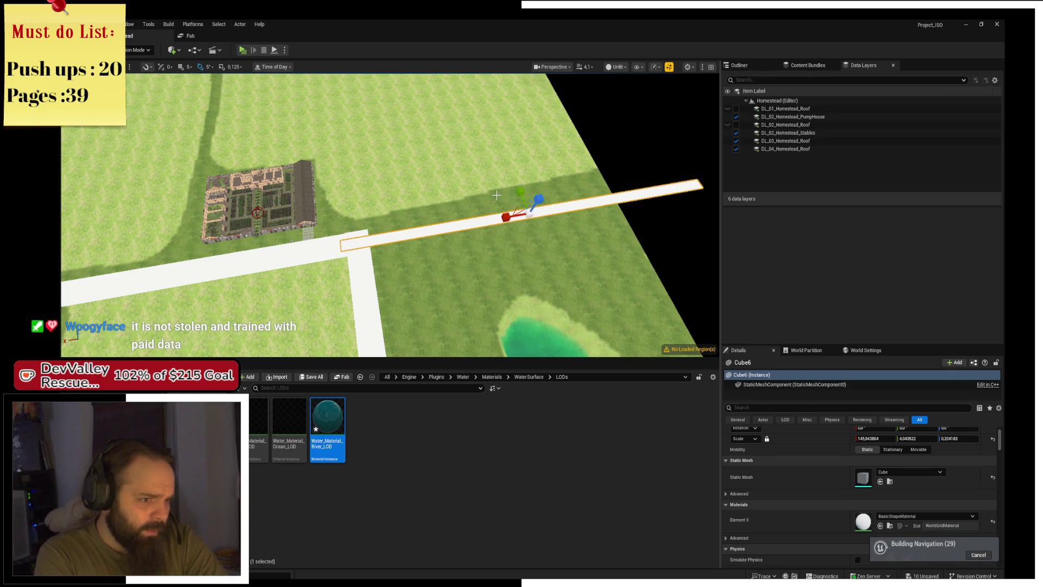
mouse_move(507, 217)
left_mouse_down()
mouse_move(446, 174)
mouse_move(416, 135)
mouse_move(424, 137)
mouse_move(405, 148)
mouse_move(283, 163)
left_mouse_up()
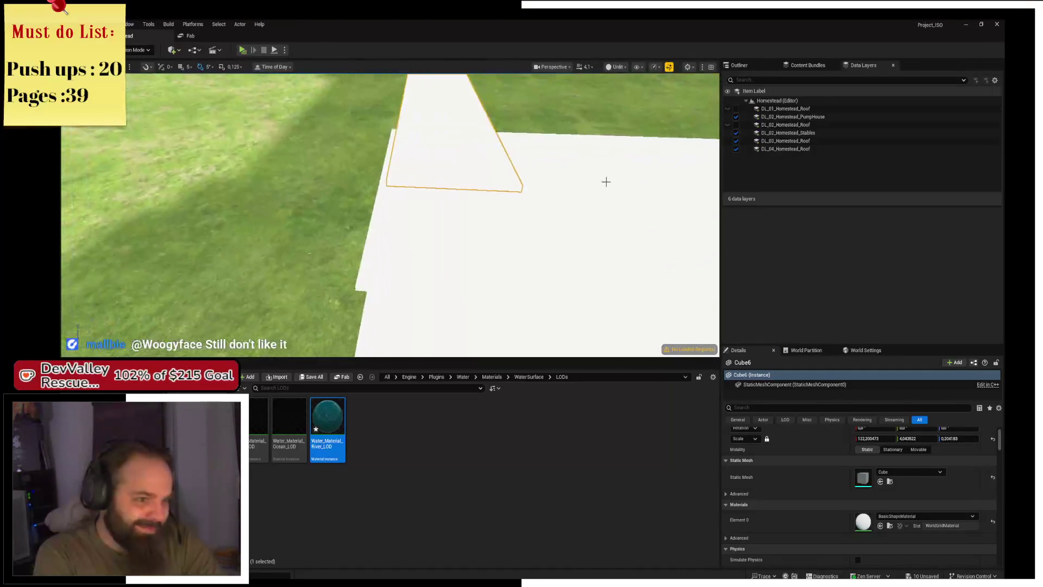
Shorten the horizontal road strip near the lake so it meets the junction cleanly
left_click(606, 179)
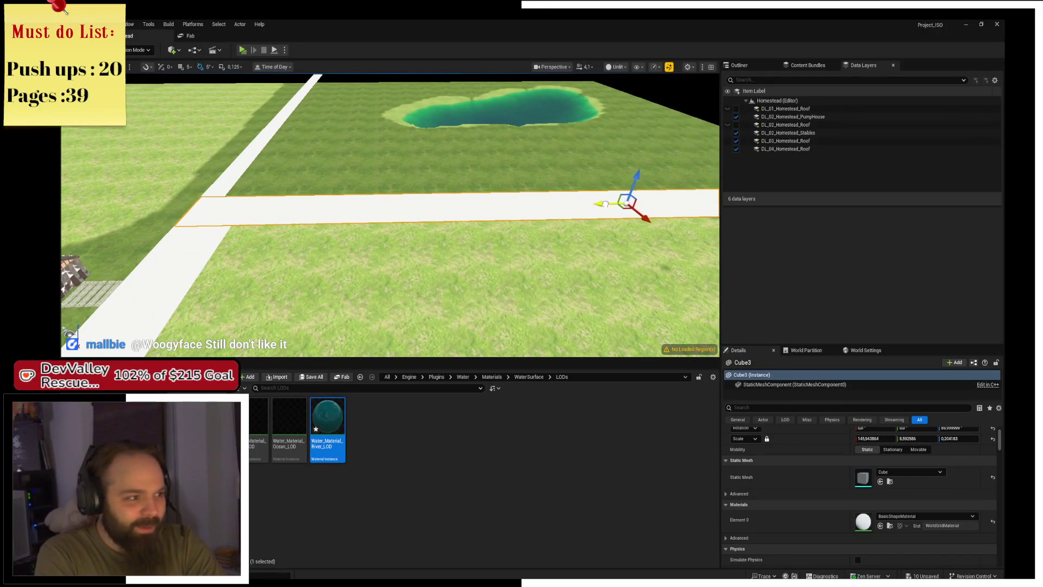
left_click_drag(392, 181, 426, 311)
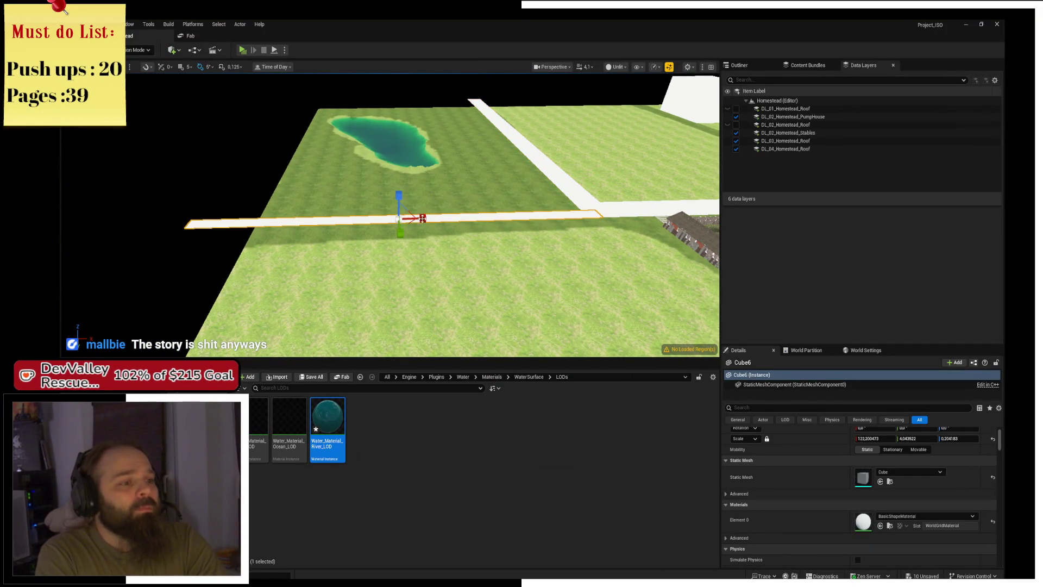
left_click_drag(424, 216, 413, 219)
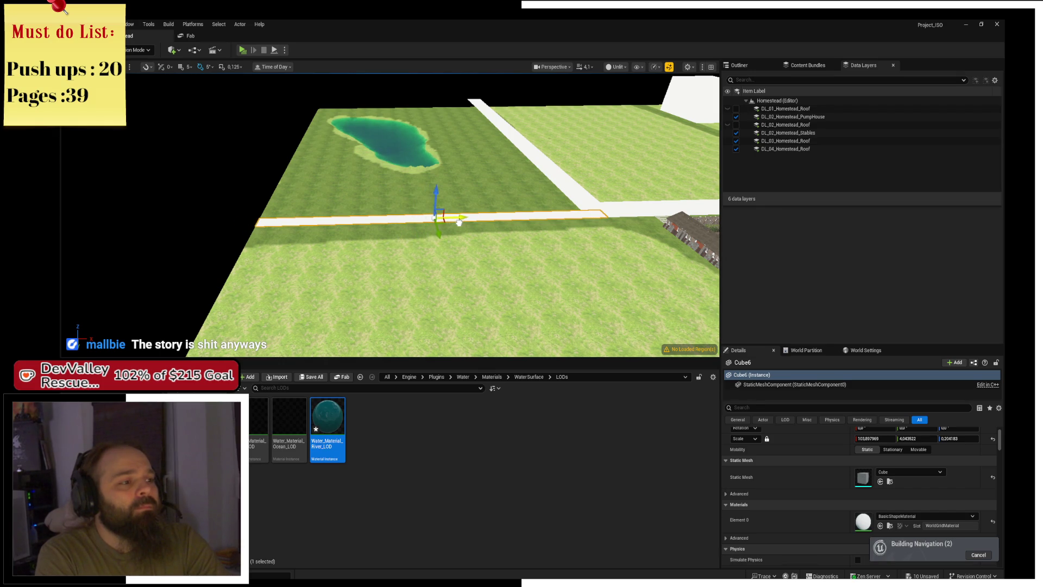
mouse_move(458, 222)
left_mouse_down()
mouse_move(484, 239)
mouse_move(467, 255)
mouse_move(502, 225)
left_mouse_up()
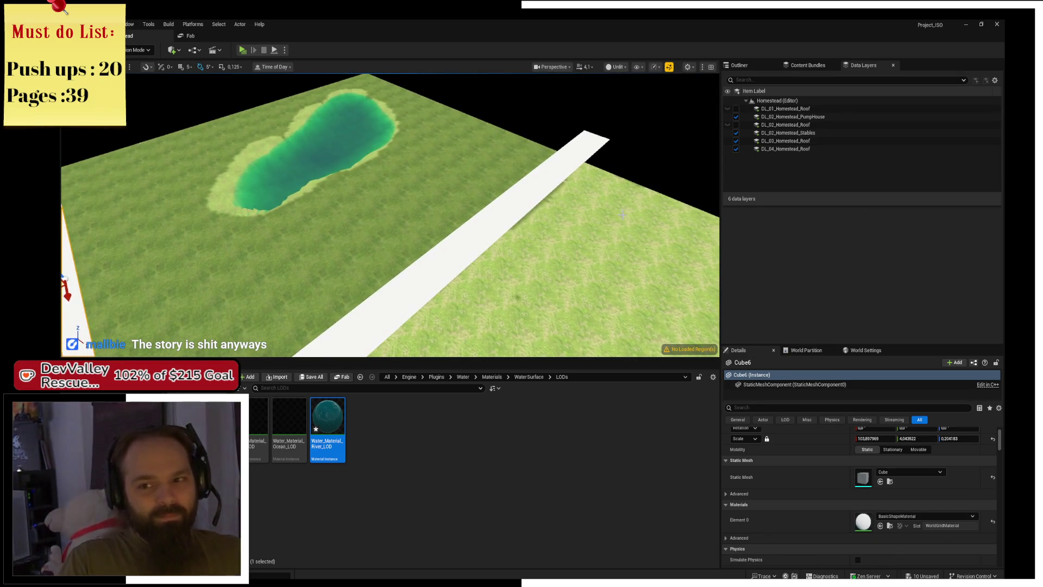
mouse_move(623, 215)
left_mouse_down()
mouse_move(591, 152)
mouse_move(312, 194)
mouse_move(111, 185)
mouse_move(207, 181)
mouse_move(283, 107)
left_mouse_up()
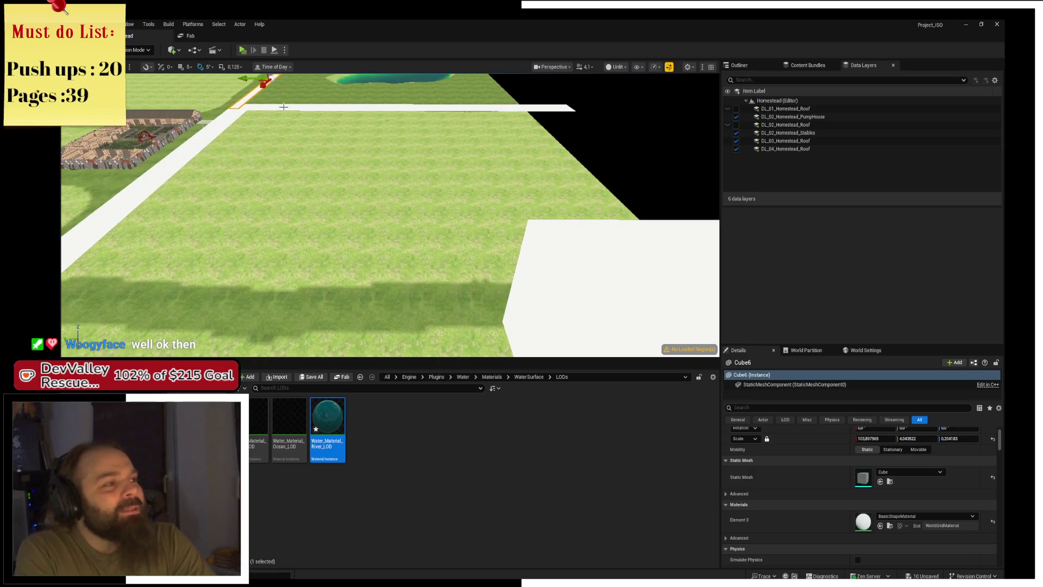
left_click(139, 50)
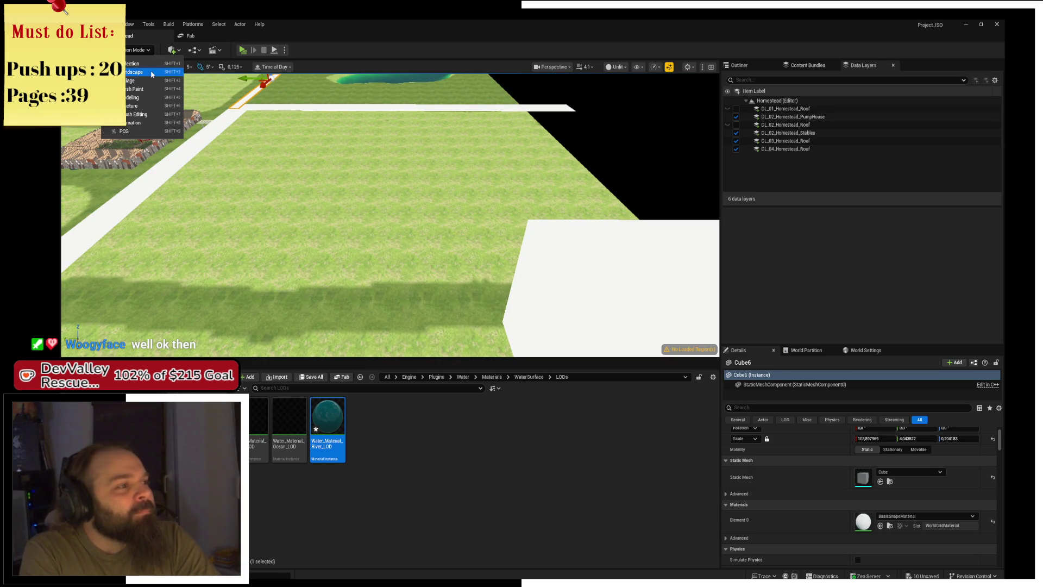
In Landscape Paint mode, paint a dark path across the grass and inspect it up close
left_click(154, 80)
left_click(156, 70)
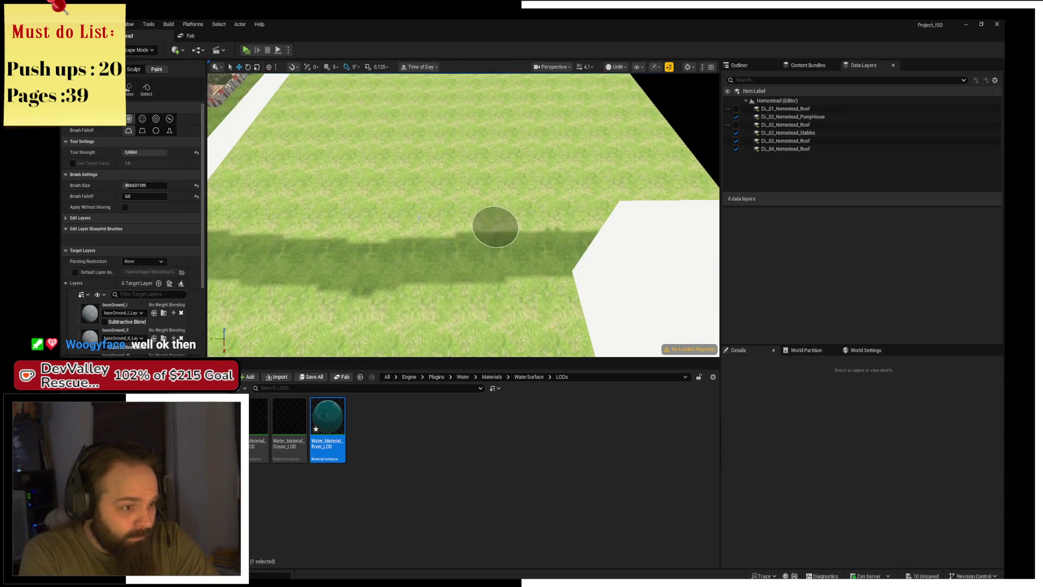
scroll(136, 245, "down", 3)
scroll(475, 276, "down", 2)
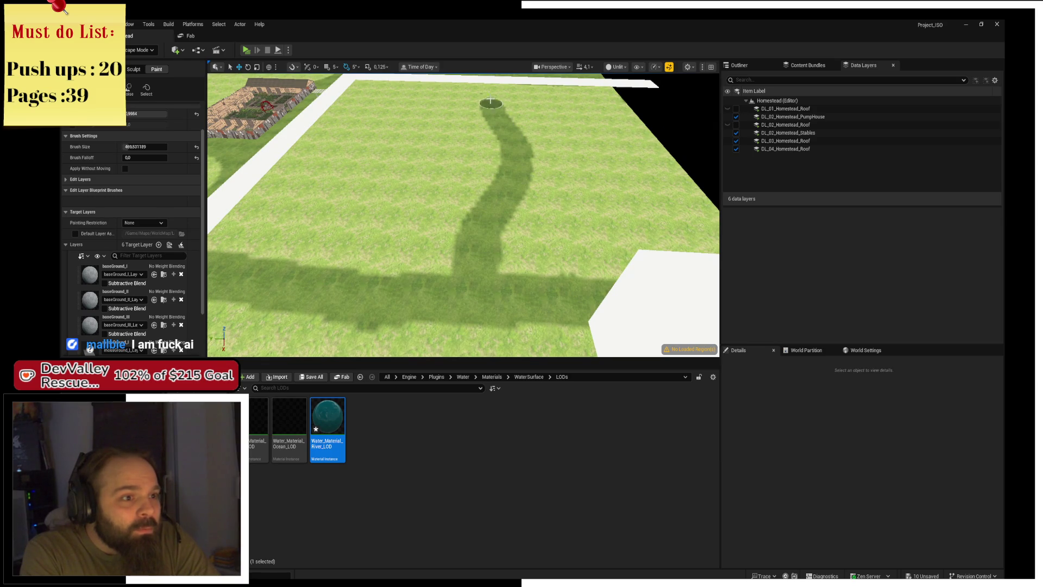
mouse_move(463, 215)
left_mouse_down()
mouse_move(490, 217)
mouse_move(497, 207)
left_mouse_up()
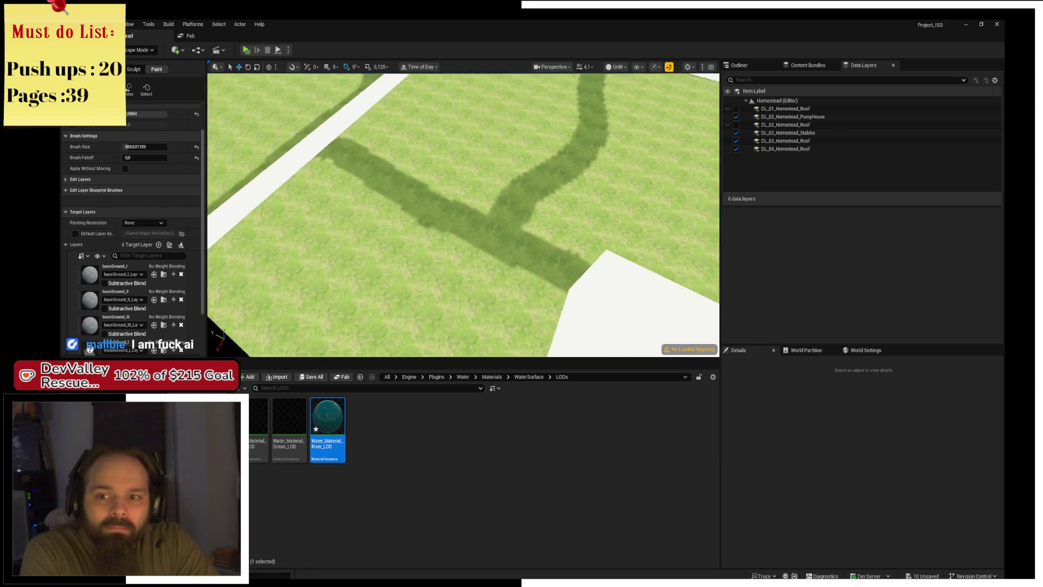
mouse_move(490, 109)
left_mouse_down()
mouse_move(478, 116)
mouse_move(490, 109)
left_mouse_up()
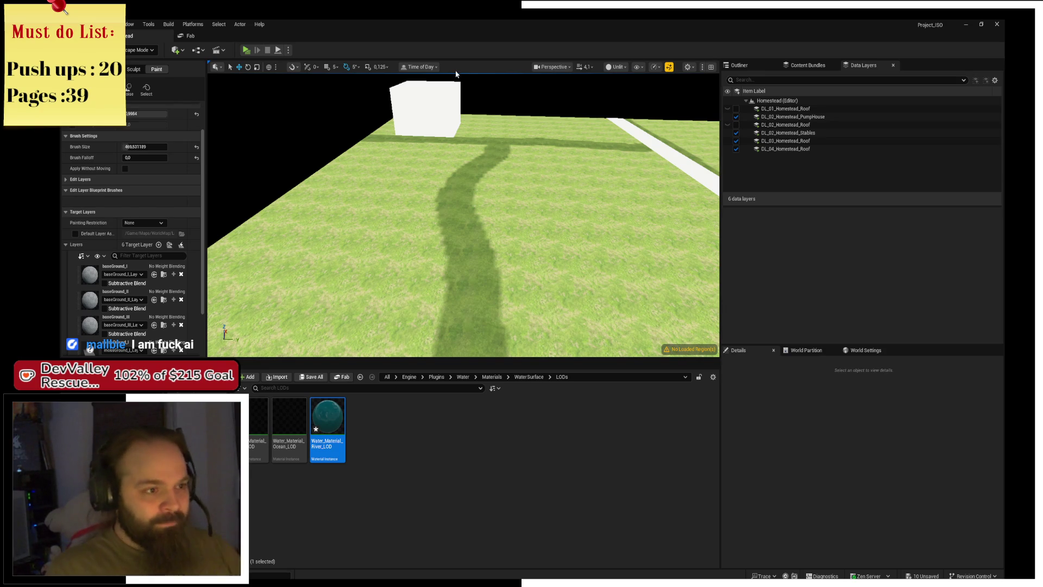
Fly the view across the farm past the homestead, road and pond to review the painted trails
key("Right")
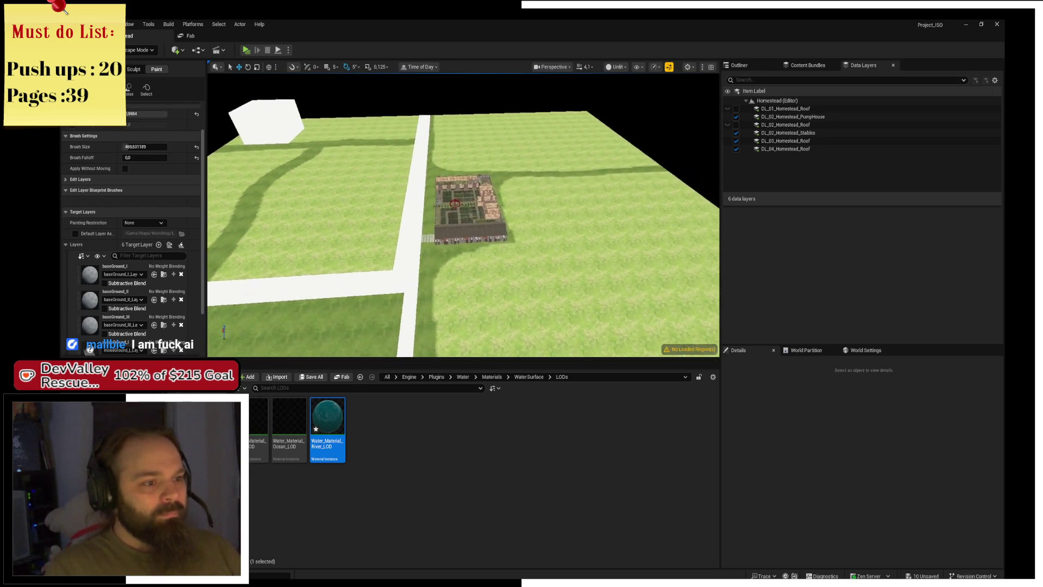
key("Up")
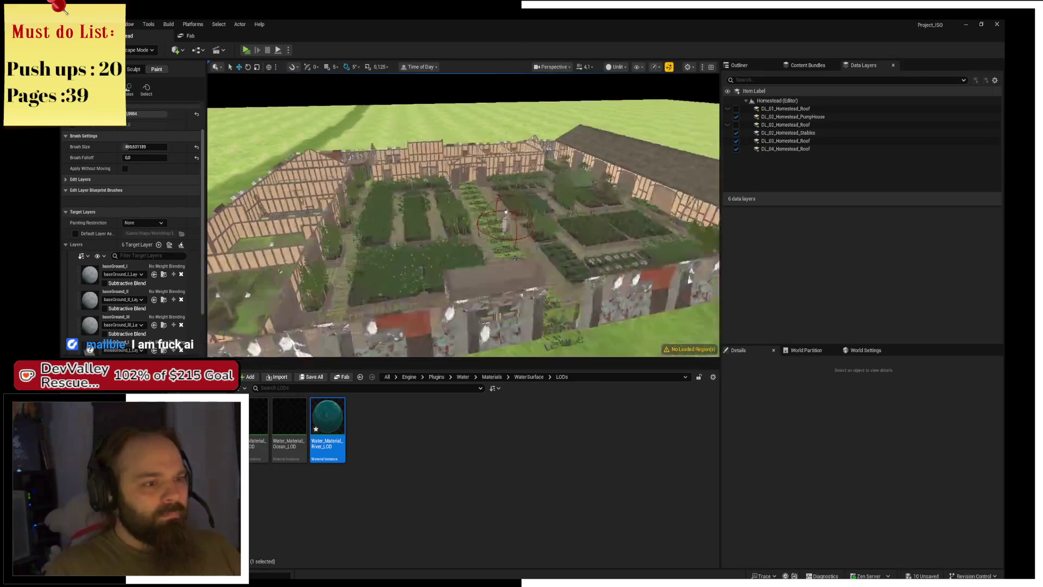
key("Up")
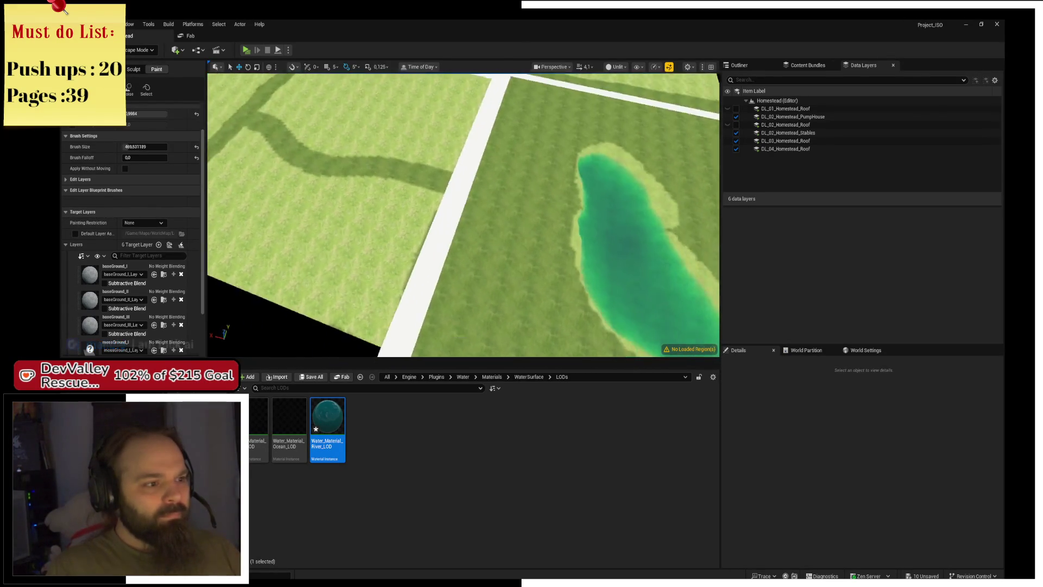
key("Down")
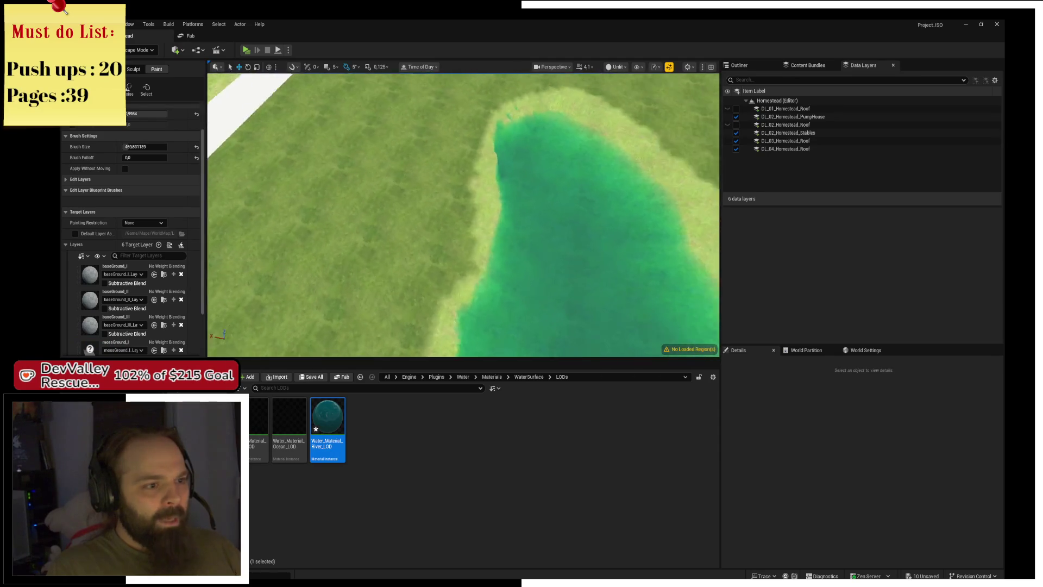
key("Up")
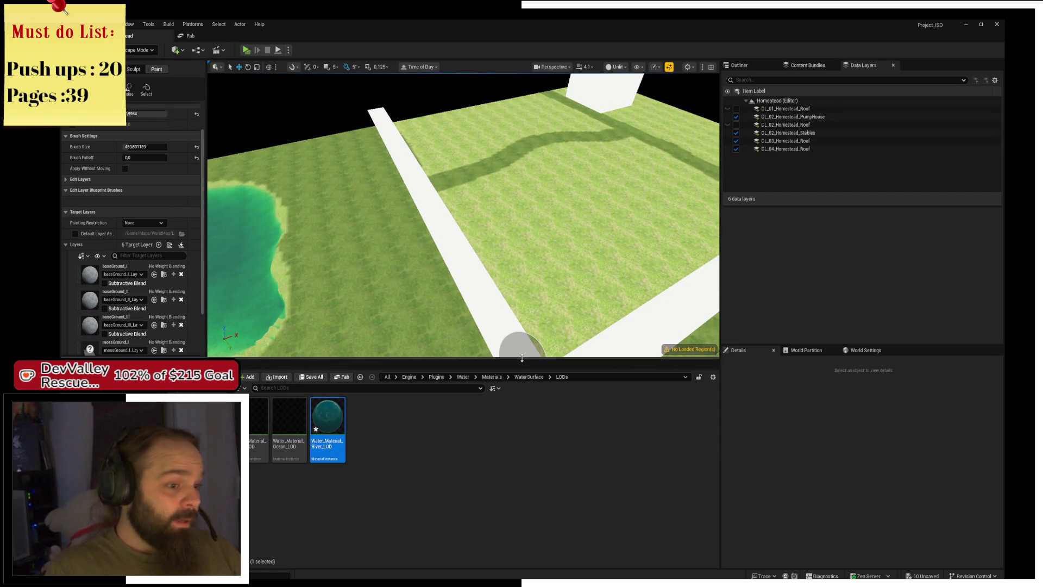
left_click_drag(521, 358, 521, 478)
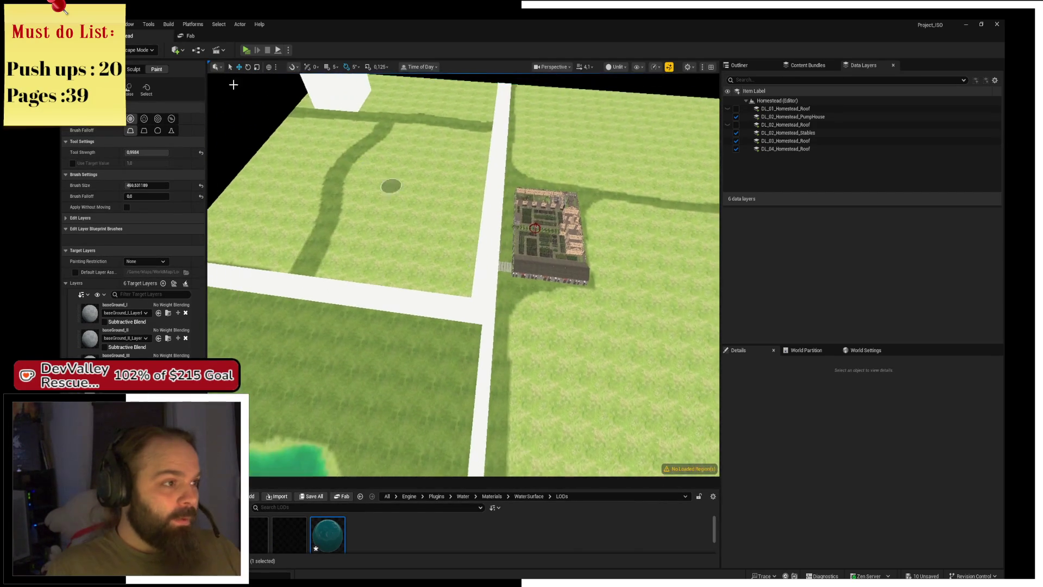
Switch back to Selection Mode and select the NavMeshBoundsVolume found by searching 'nav' in the Outliner
left_click(140, 49)
left_click(149, 72)
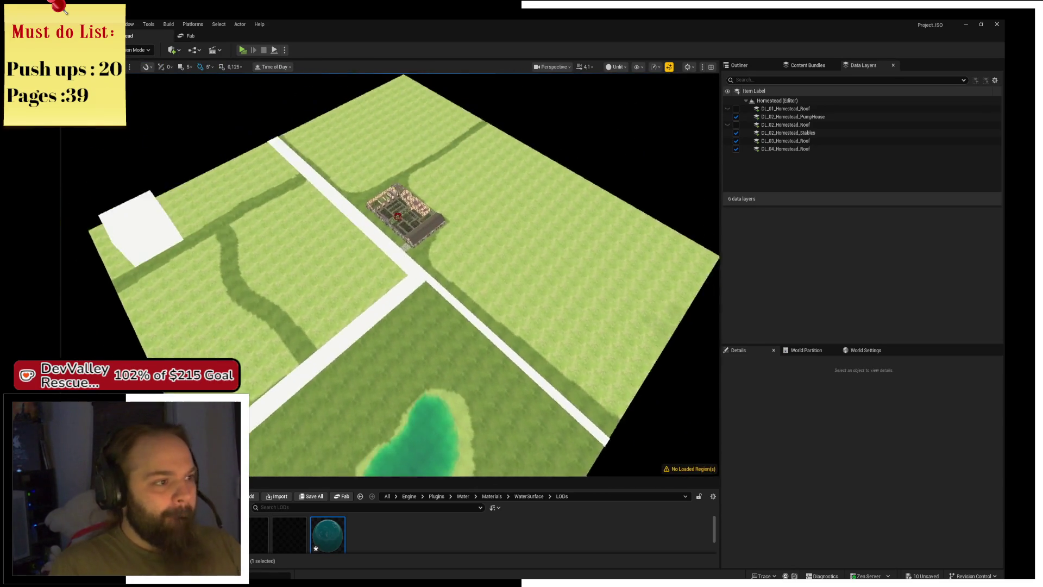
left_click(768, 65)
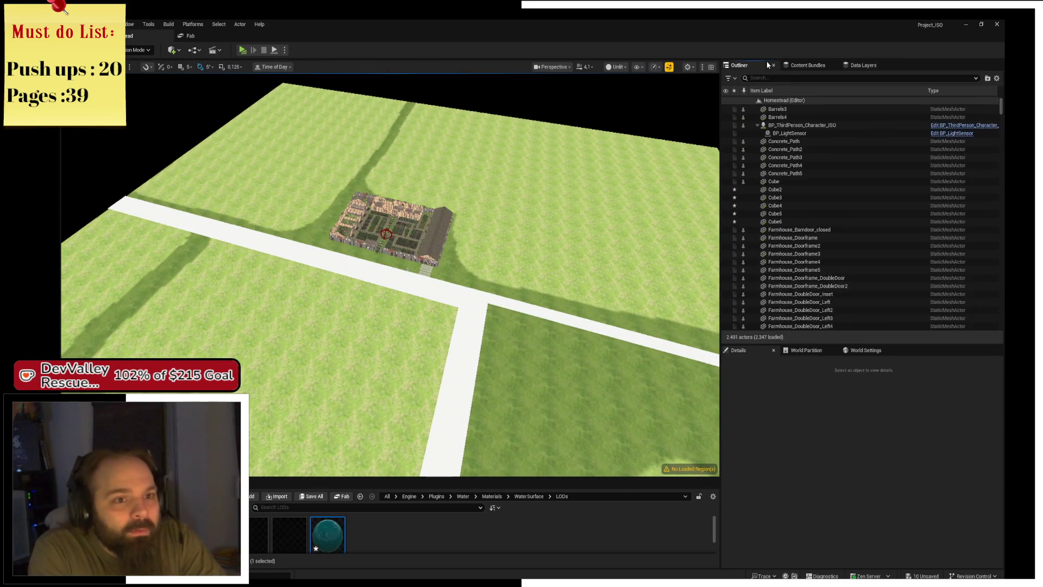
type("nav")
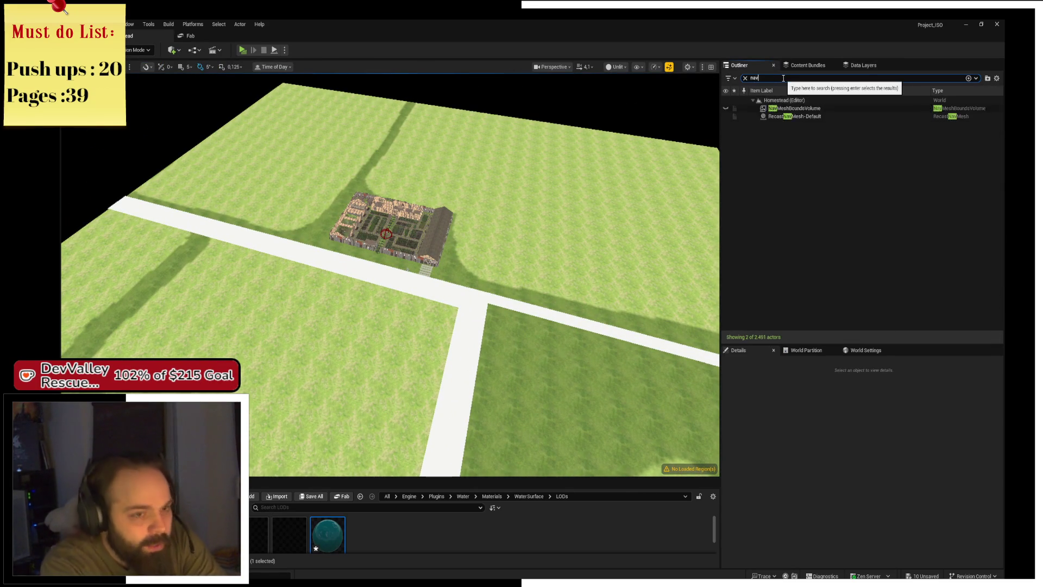
left_click(794, 109)
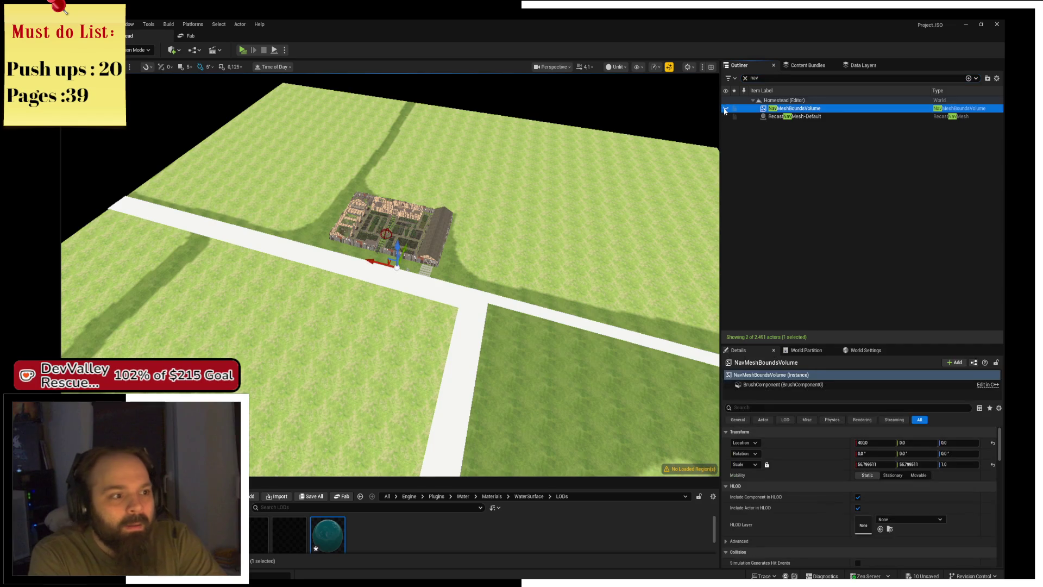
left_click(727, 110)
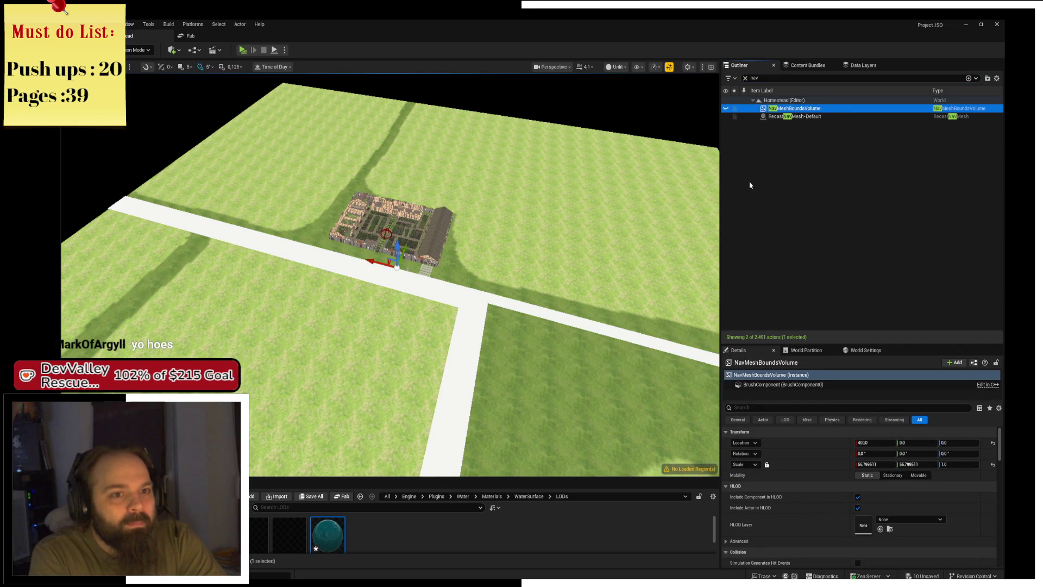
left_click(726, 109)
Scale the NavMeshBoundsVolume to roughly 123.6 on X and 125.1 on Y
scroll(566, 313, "down", 3)
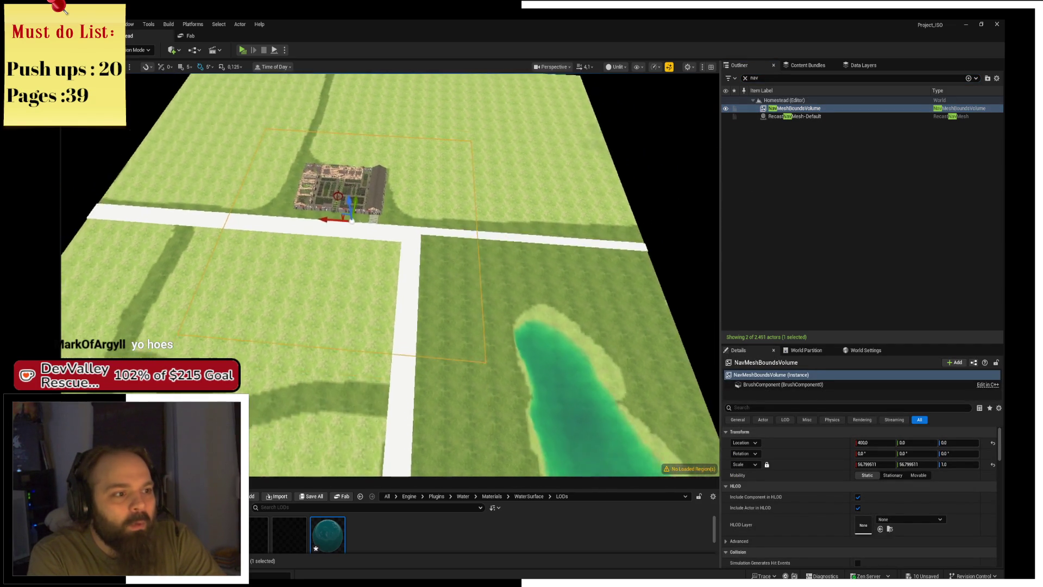
scroll(391, 179, "down", 4)
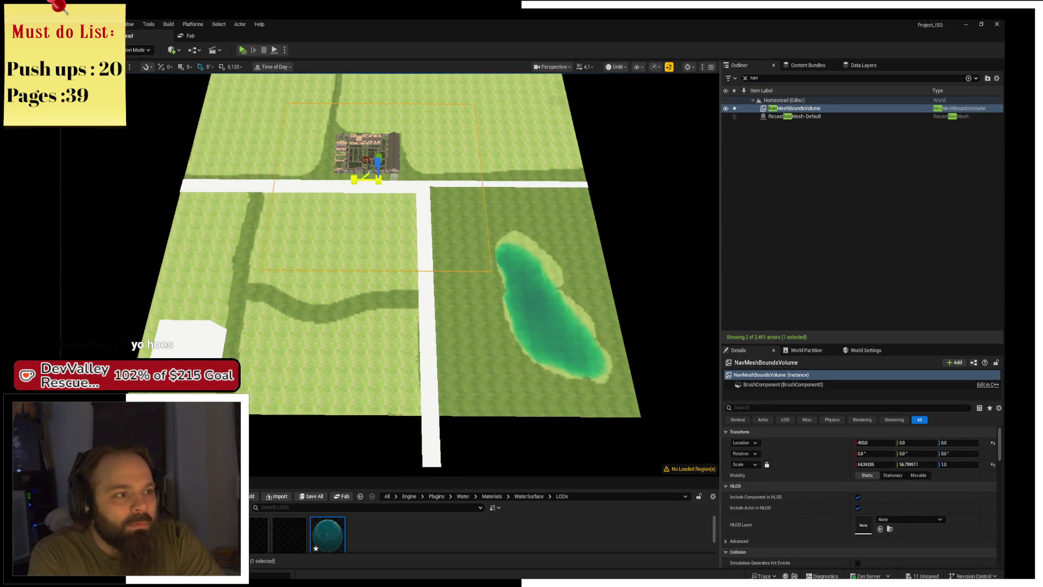
mouse_move(875, 464)
left_mouse_down()
mouse_move(896, 464)
mouse_move(886, 464)
left_mouse_up()
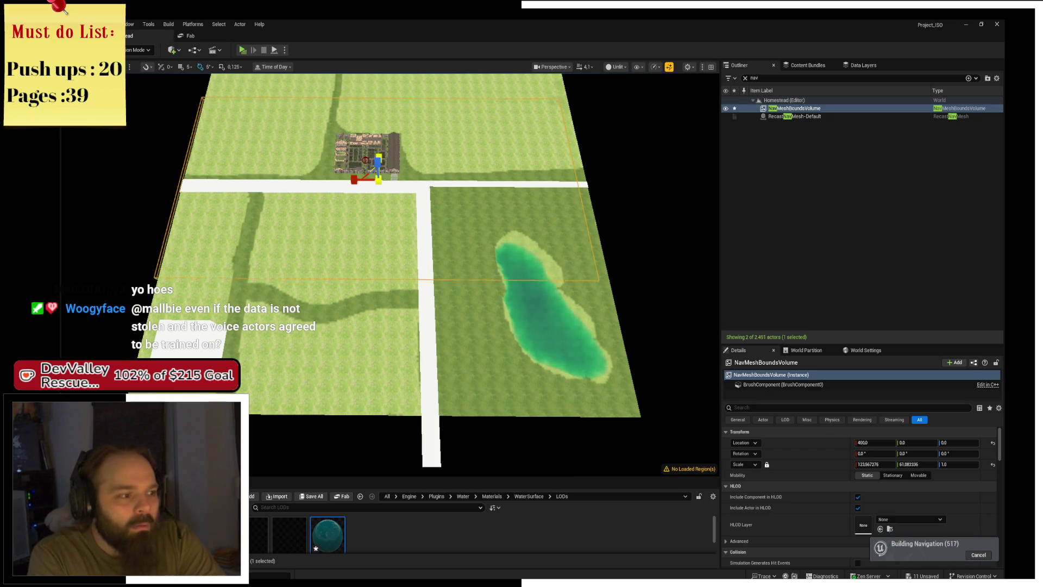
left_click_drag(918, 464, 951, 464)
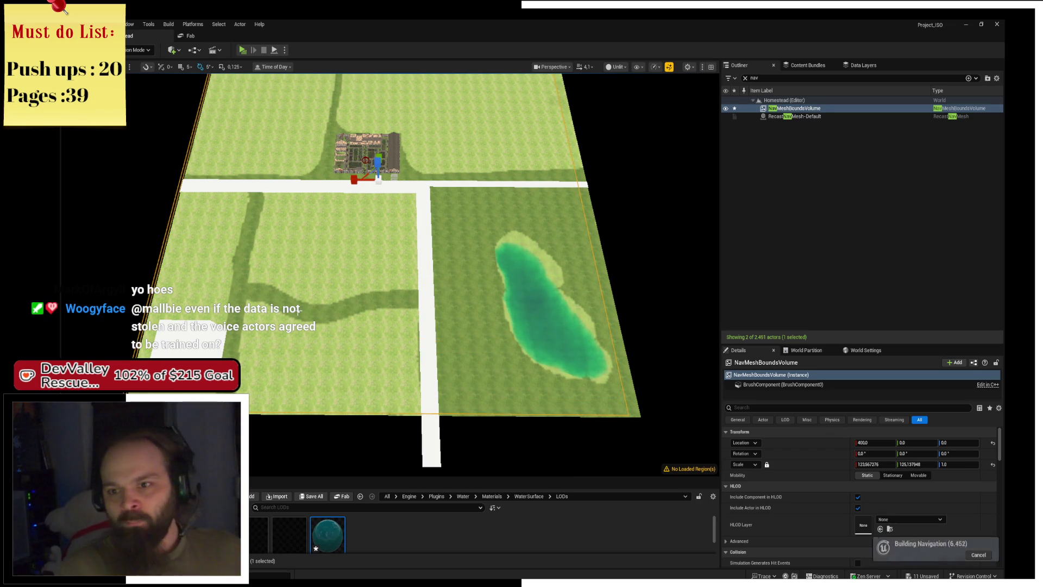
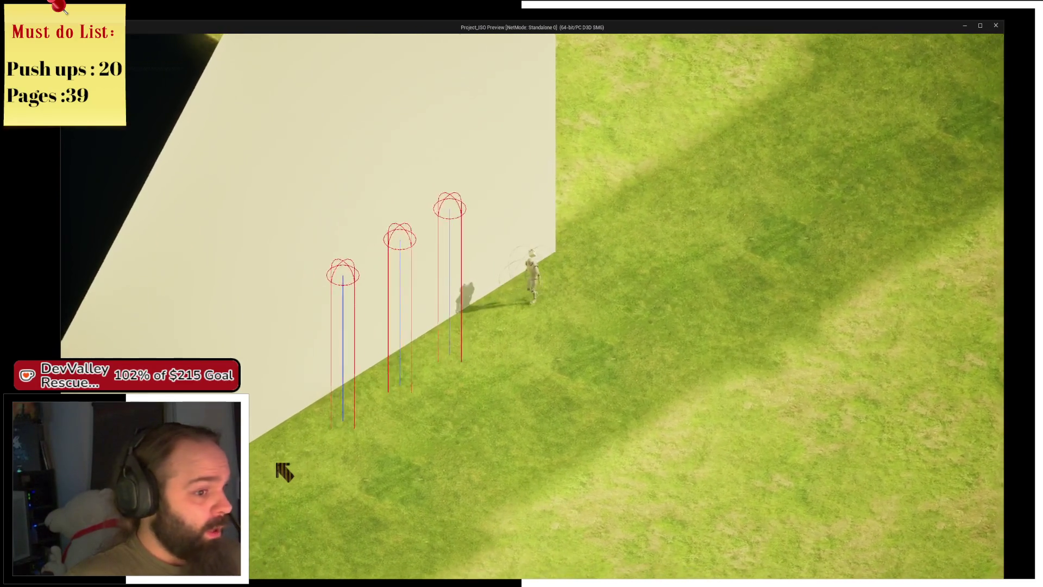
Close the game preview and shrink the white slab Cube4 with the scale tool
left_click(996, 24)
double_click(794, 108)
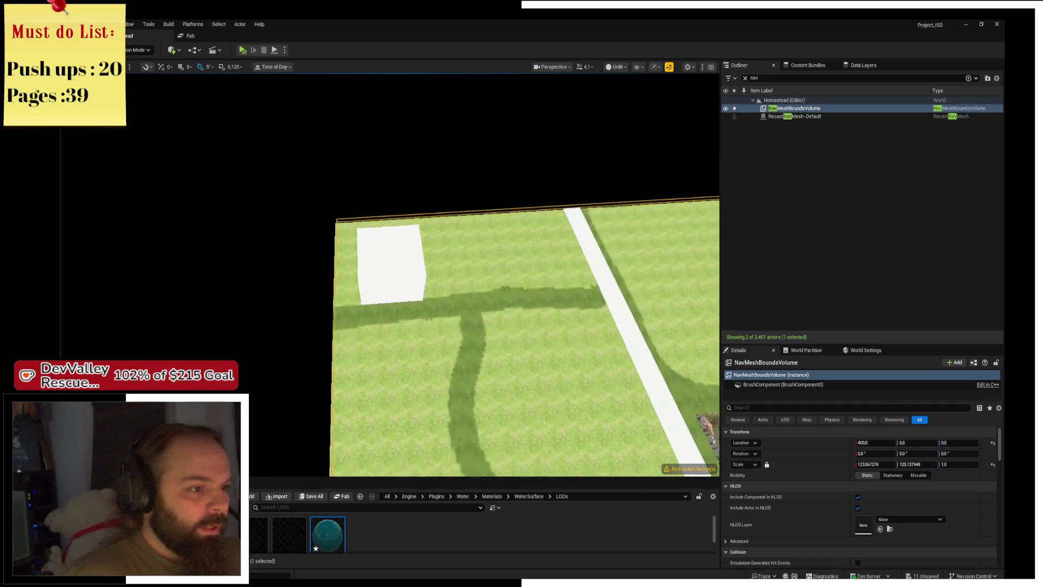
left_click(383, 261)
scroll(292, 319, "up", 5)
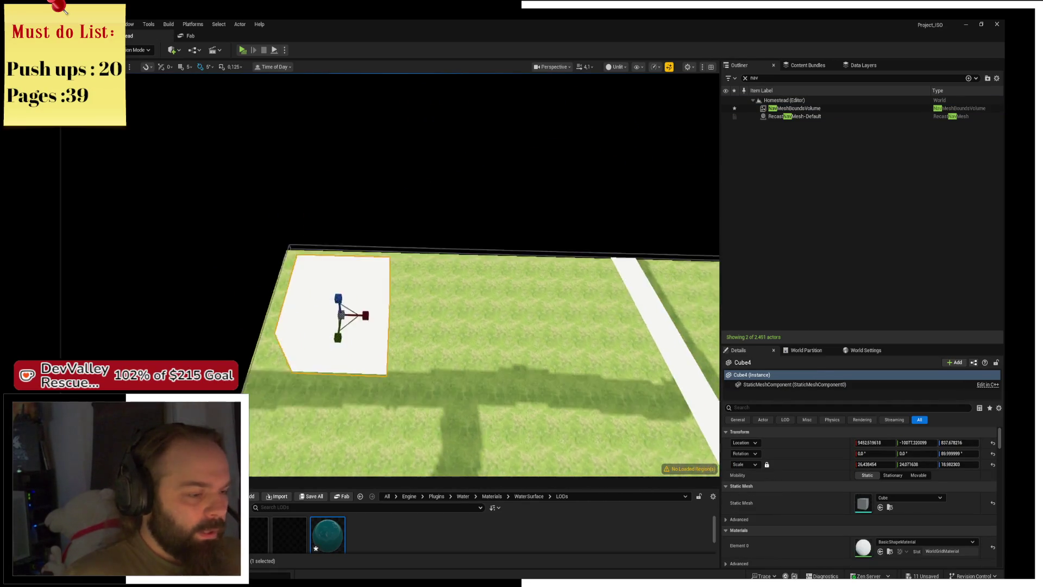
key("r")
mouse_move(215, 308)
left_mouse_down()
mouse_move(202, 319)
mouse_move(636, 311)
mouse_move(598, 316)
left_mouse_up()
Lower the slab and add a duplicate rotated 90° as another white road section
key("w")
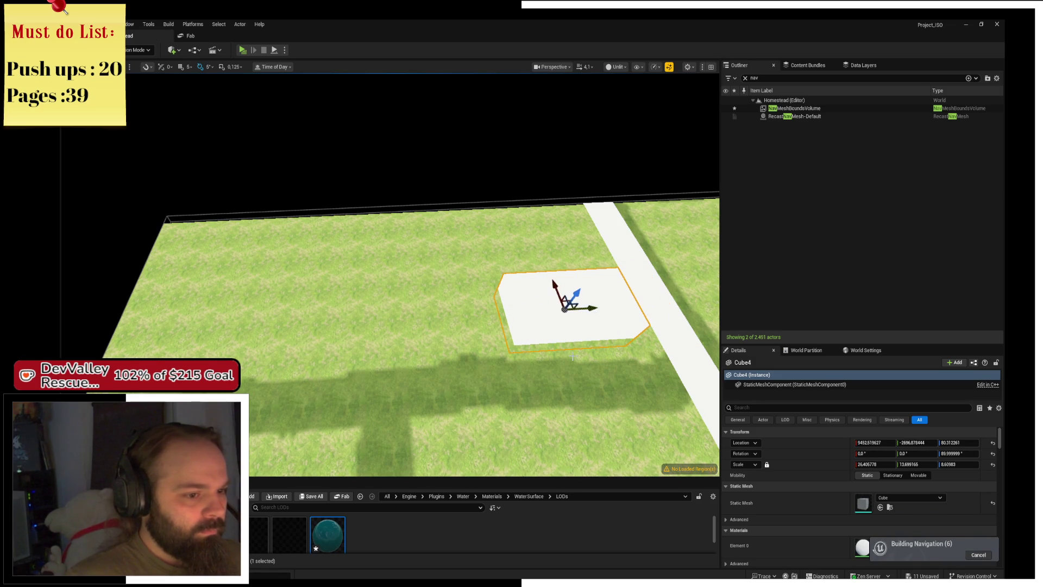
mouse_move(572, 357)
left_mouse_down()
mouse_move(405, 287)
mouse_move(419, 288)
mouse_move(424, 272)
mouse_move(492, 303)
mouse_move(282, 297)
left_mouse_up()
key("e")
key("r")
key("w")
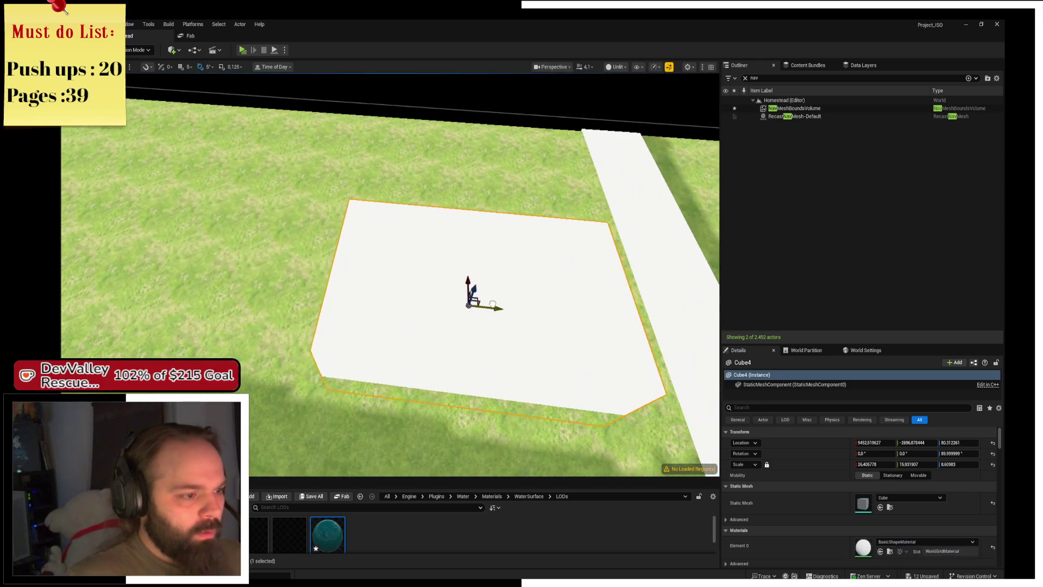
key("e")
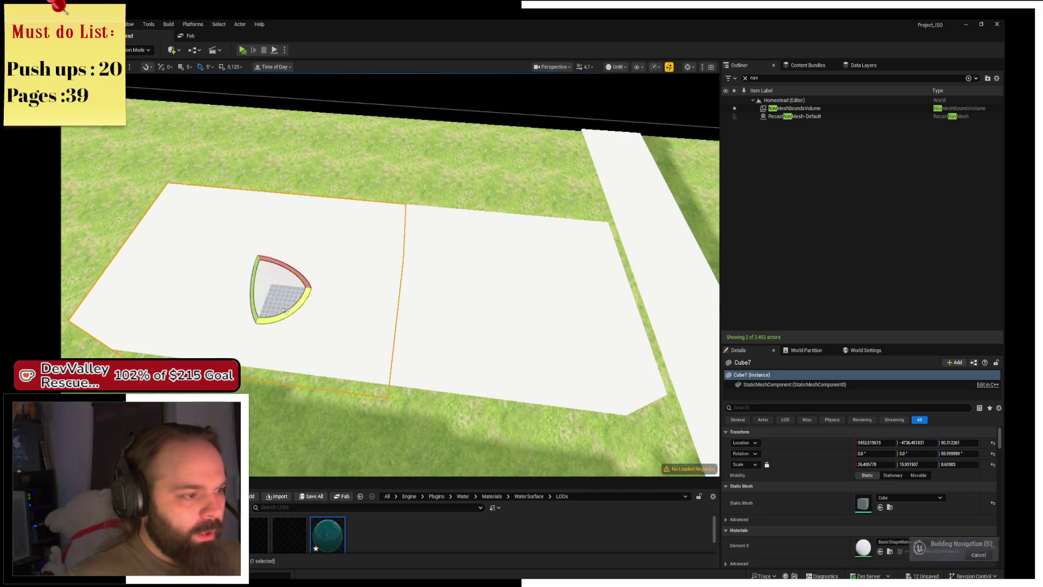
mouse_move(304, 250)
left_mouse_down()
mouse_move(344, 288)
mouse_move(320, 265)
mouse_move(330, 268)
left_mouse_up()
scroll(380, 244, "up", 5)
scroll(390, 274, "down", 10)
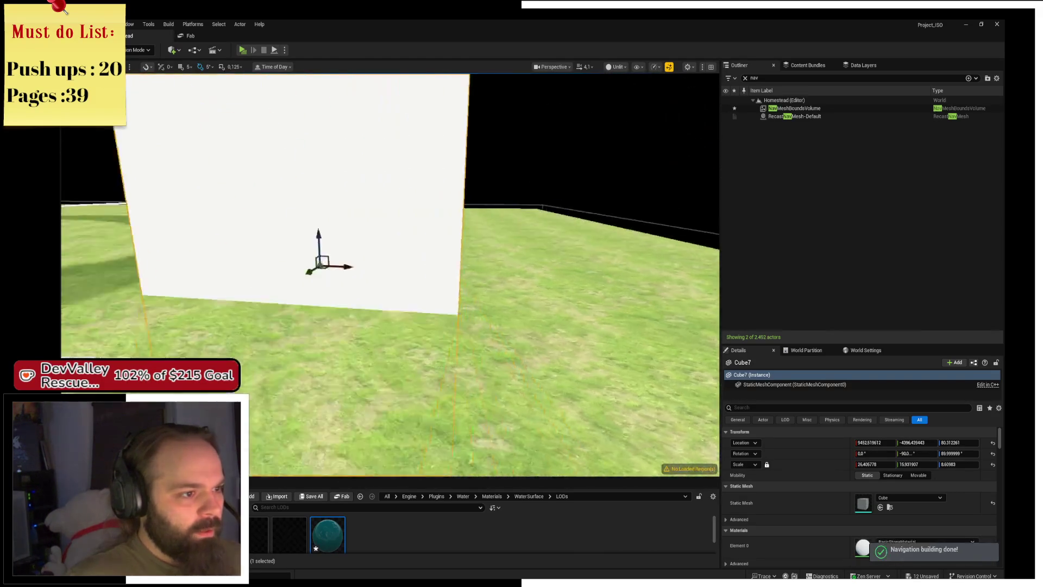
mouse_move(390, 274)
left_mouse_down()
mouse_move(505, 274)
mouse_move(565, 294)
mouse_move(623, 293)
left_mouse_up()
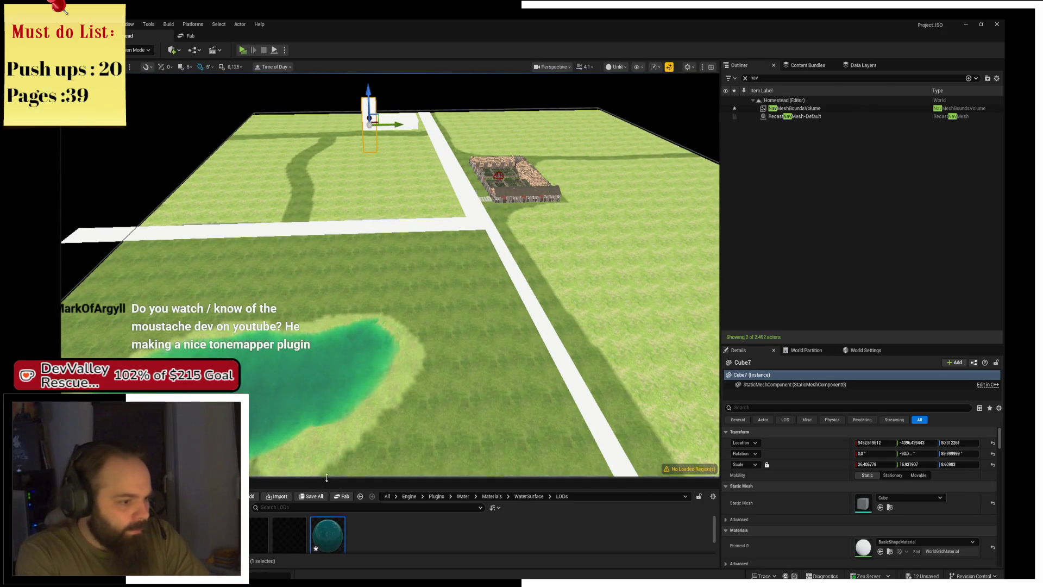
Enlarge the Content Browser and browse the WorldMap, MainMenu and Animations folders under Maps
left_click_drag(321, 486, 321, 282)
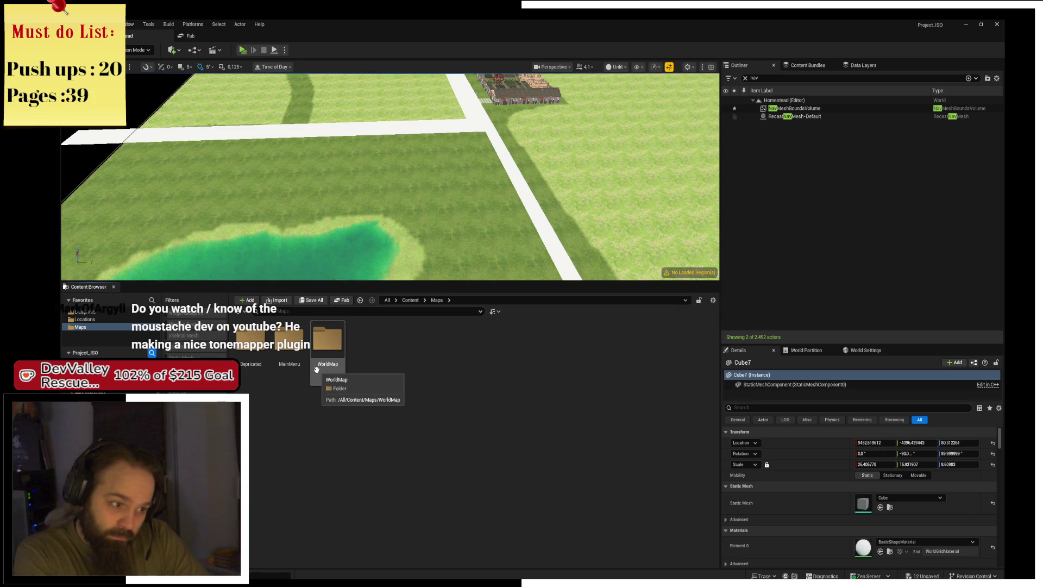
double_click(317, 369)
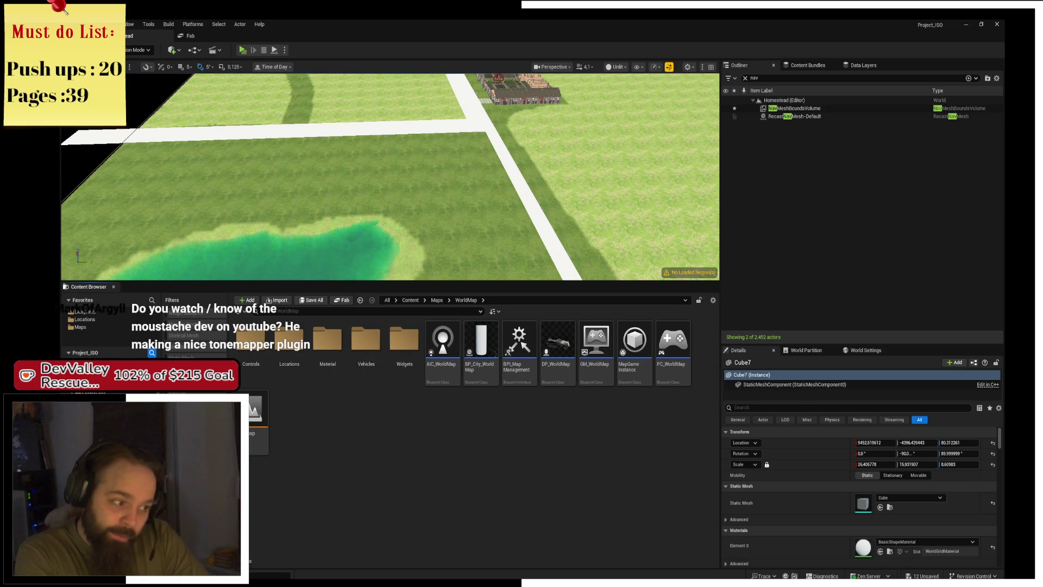
key("alt+Left")
left_click(282, 369)
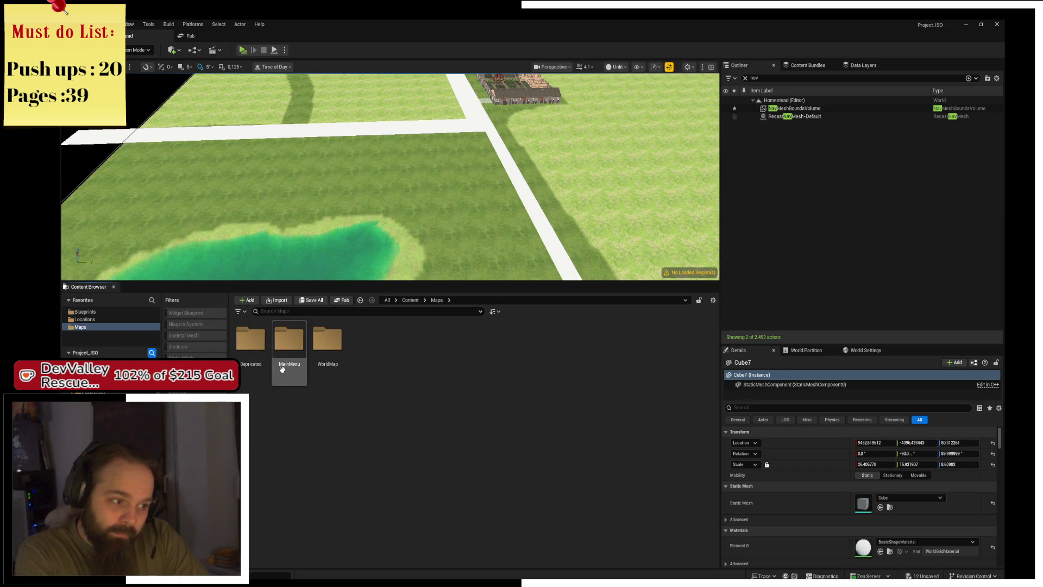
double_click(282, 370)
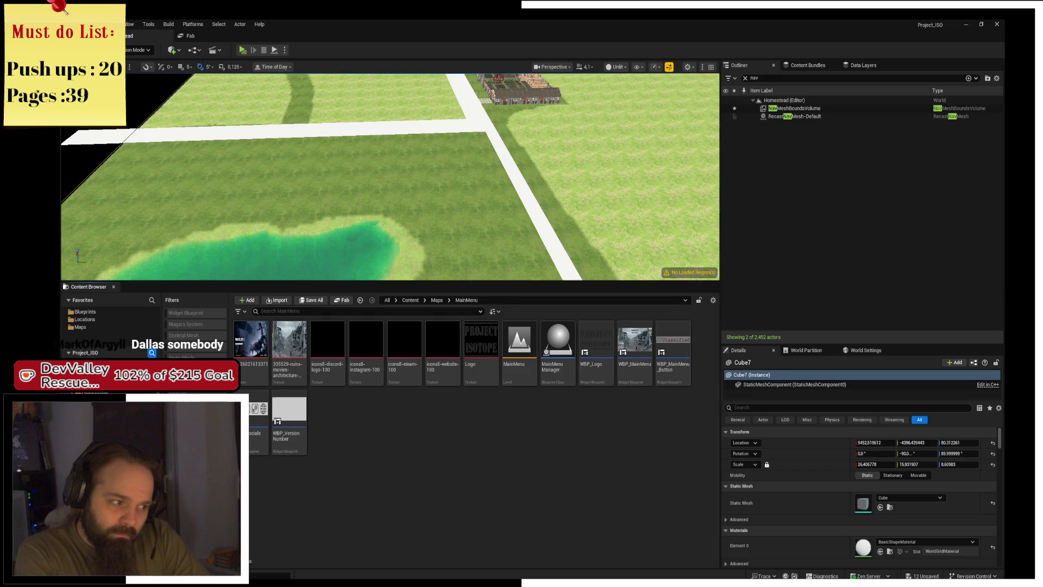
double_click(360, 300)
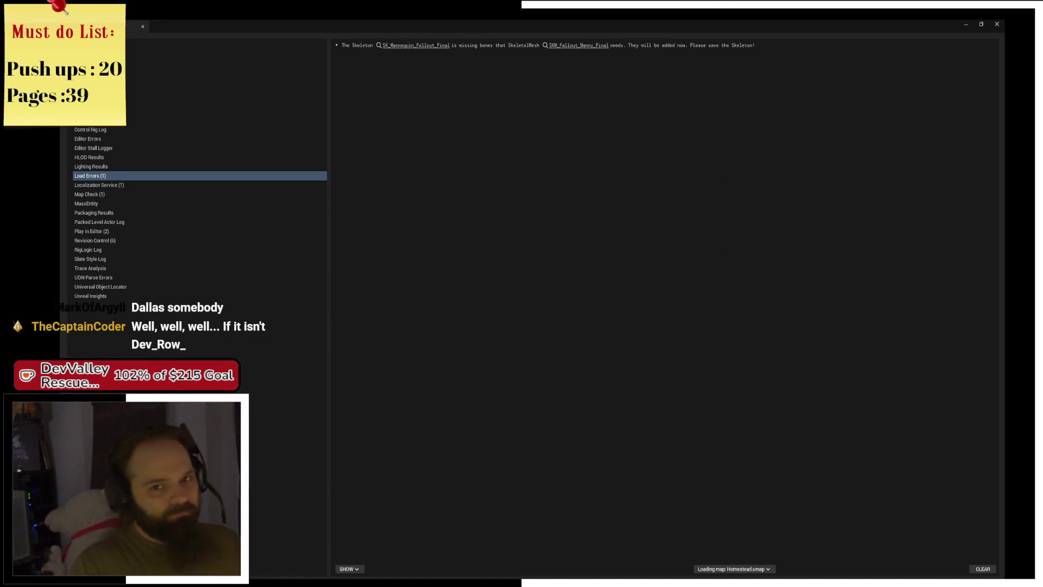
Close the Message Log window
left_click(997, 23)
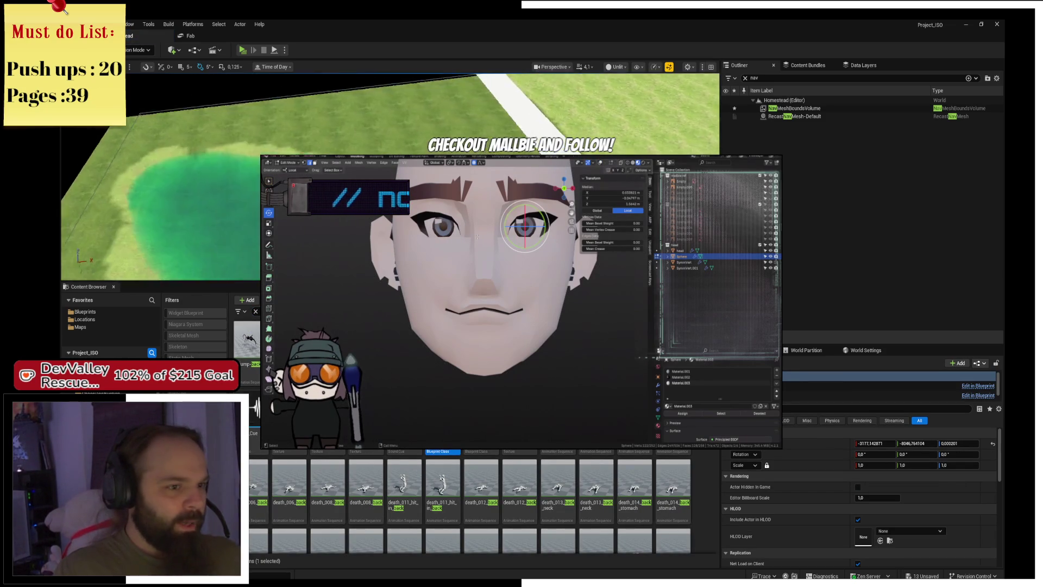
Scale the BP_BackPorting box into a long, wide strip across the field
key("r")
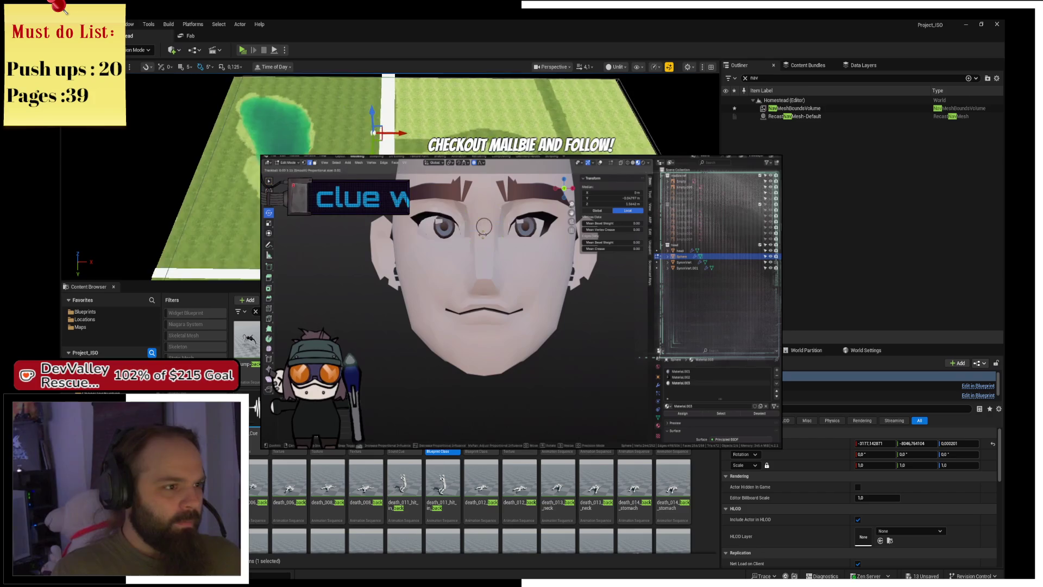
mouse_move(401, 131)
left_mouse_down()
mouse_move(522, 131)
mouse_move(549, 142)
left_mouse_up()
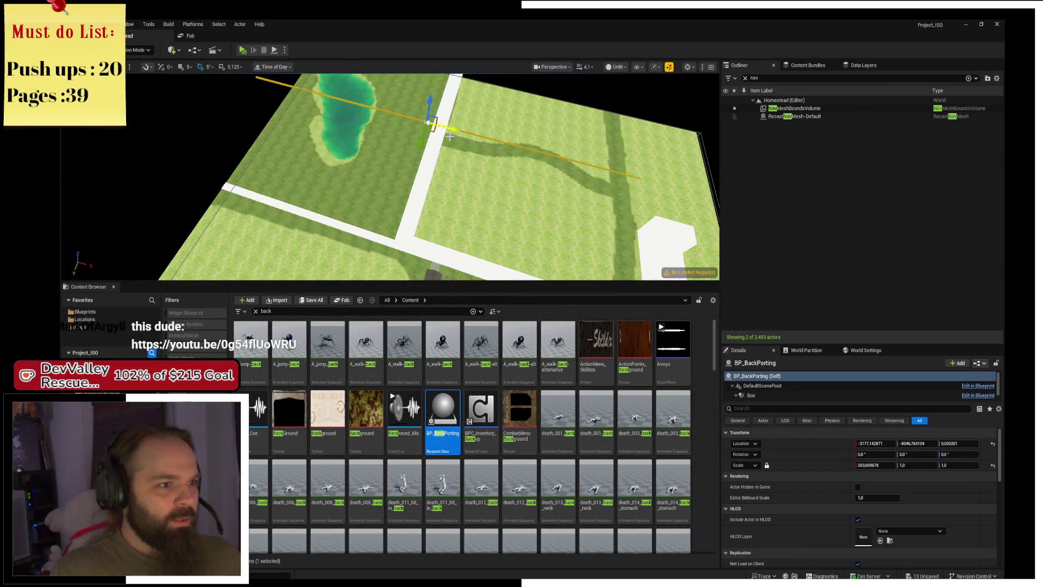
mouse_move(450, 137)
left_mouse_down()
mouse_move(526, 136)
mouse_move(497, 149)
left_mouse_up()
key("r")
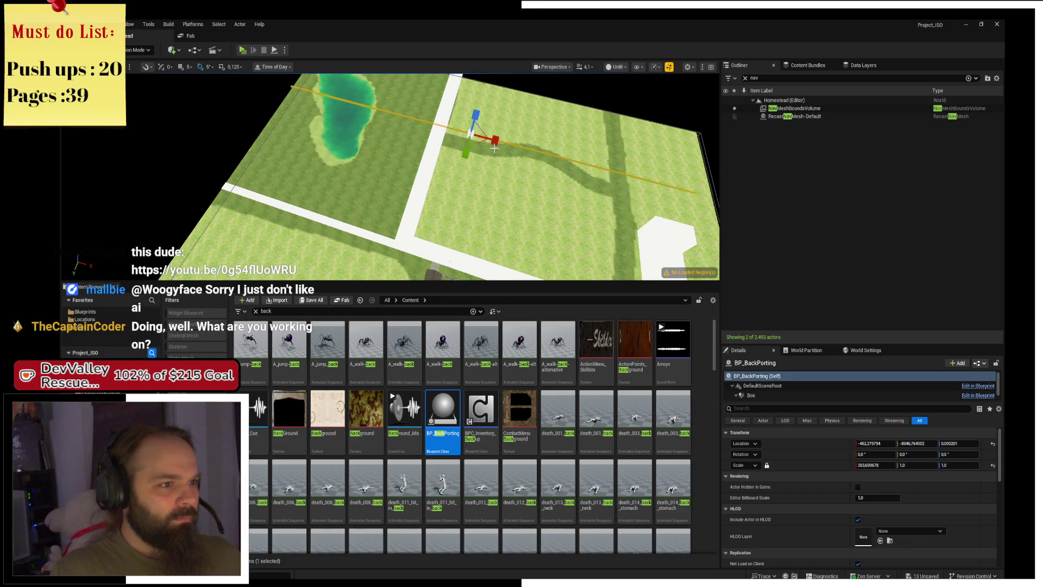
left_click_drag(467, 151, 456, 234)
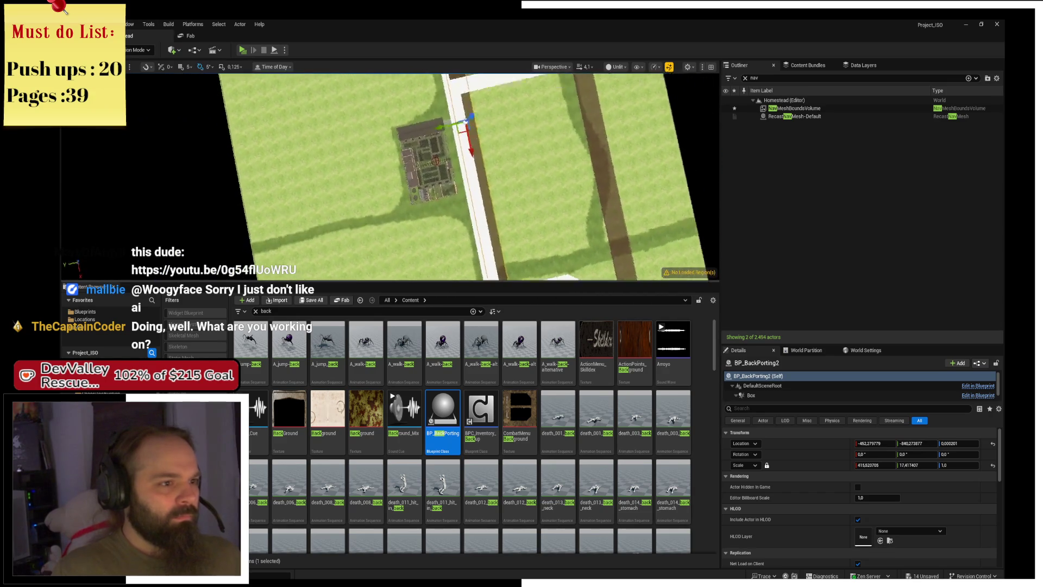
Place rotated copies of the strip over the house and along the field edge
left_click_drag(442, 137, 244, 157)
mouse_move(381, 174)
left_mouse_down()
mouse_move(424, 190)
mouse_move(323, 150)
mouse_move(436, 169)
mouse_move(407, 169)
left_mouse_up()
key("e")
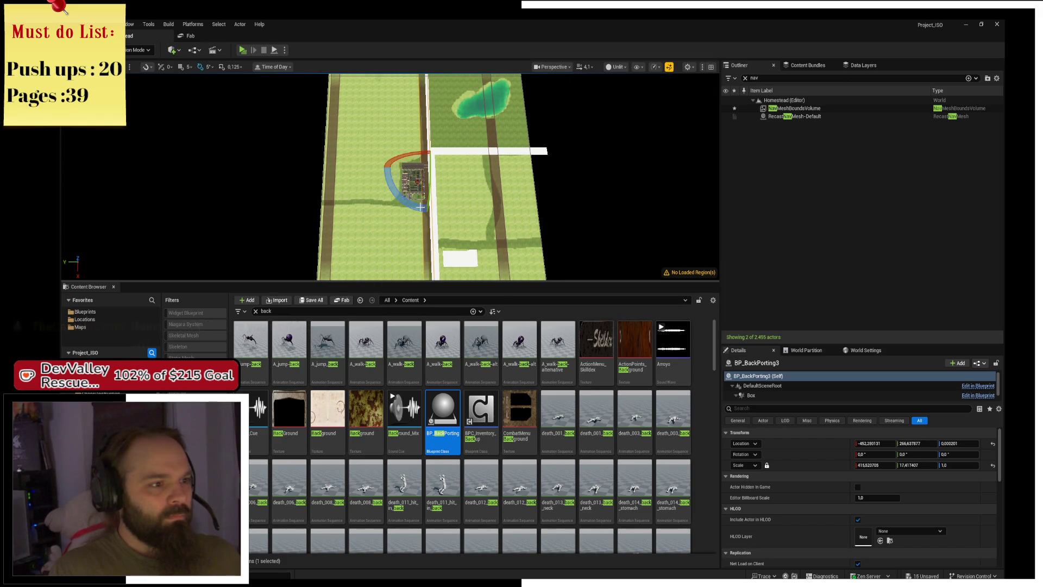
left_click_drag(427, 130, 469, 164)
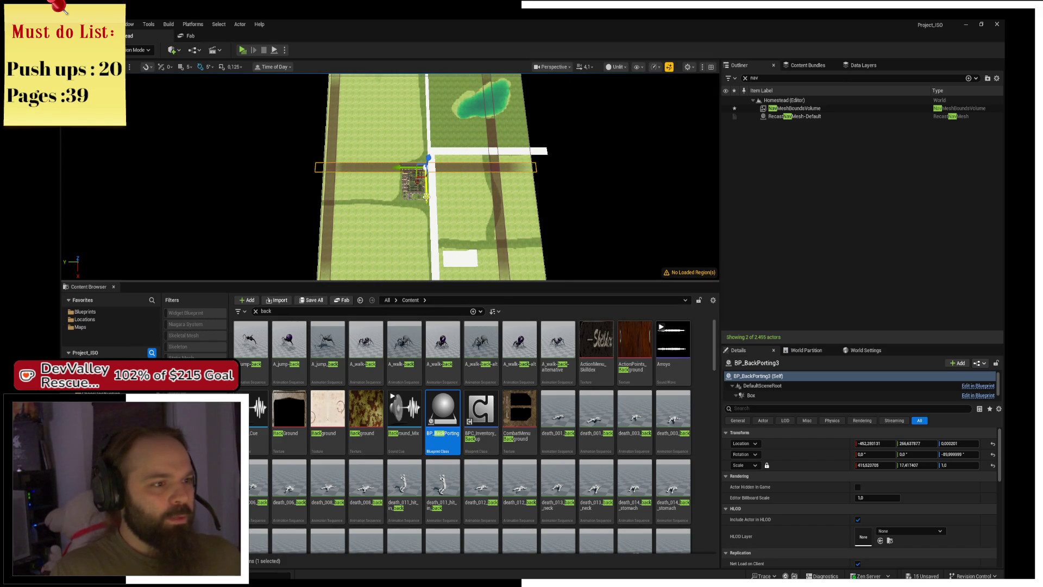
left_click_drag(426, 196, 430, 249)
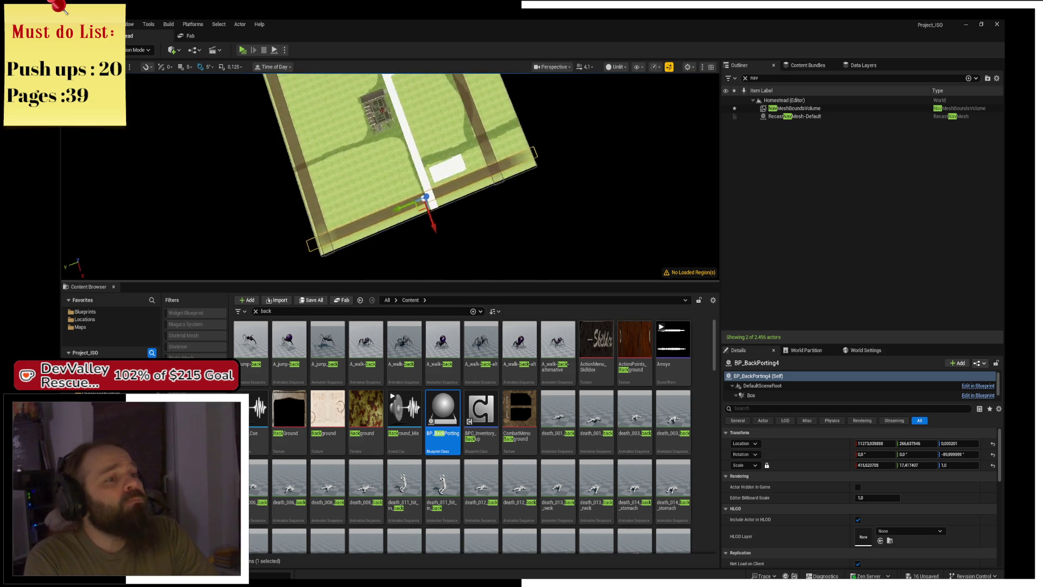
scroll(390, 176, "up", 3)
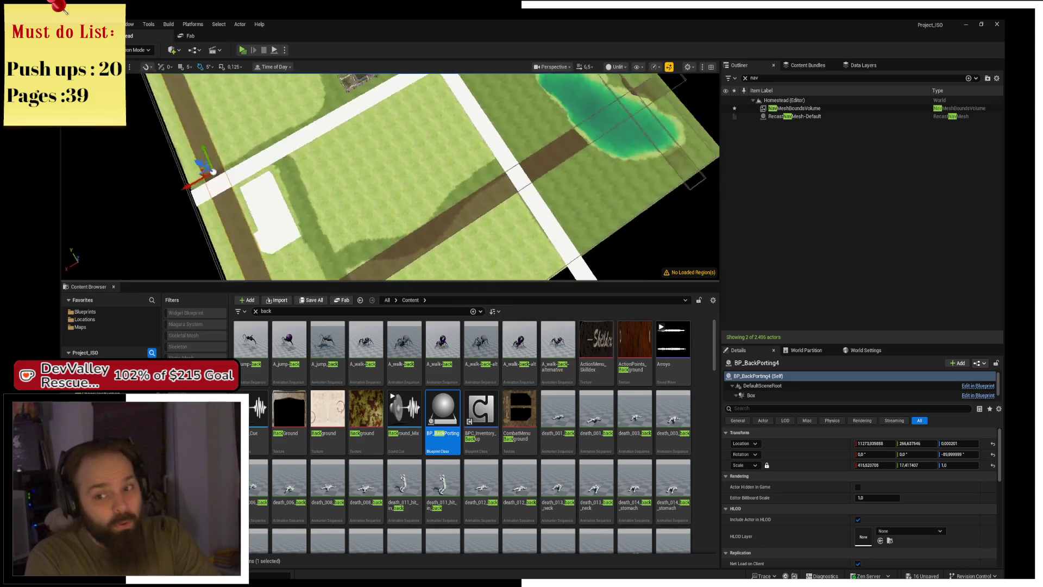
scroll(390, 176, "down", 5)
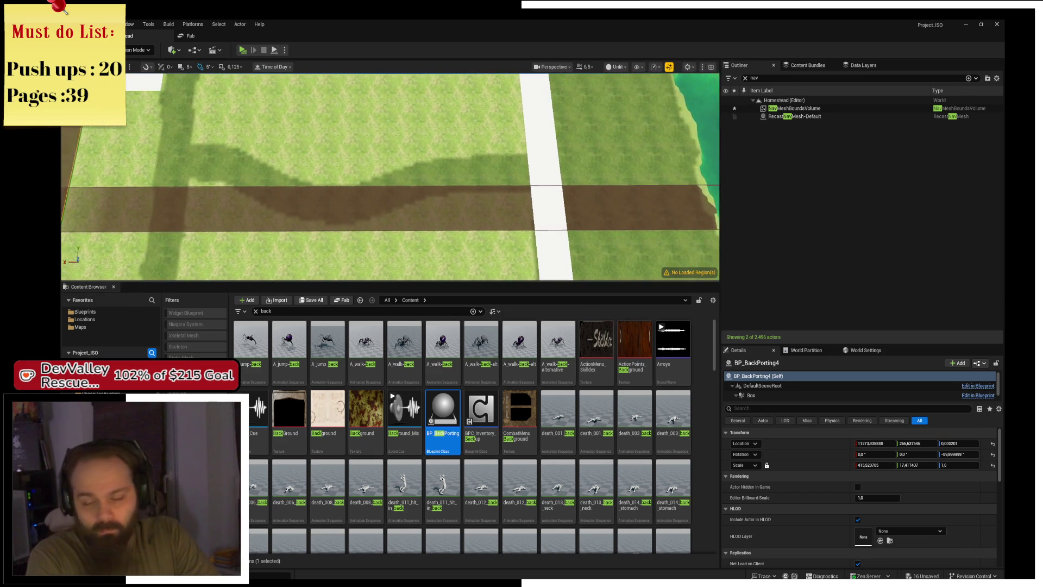
key("f")
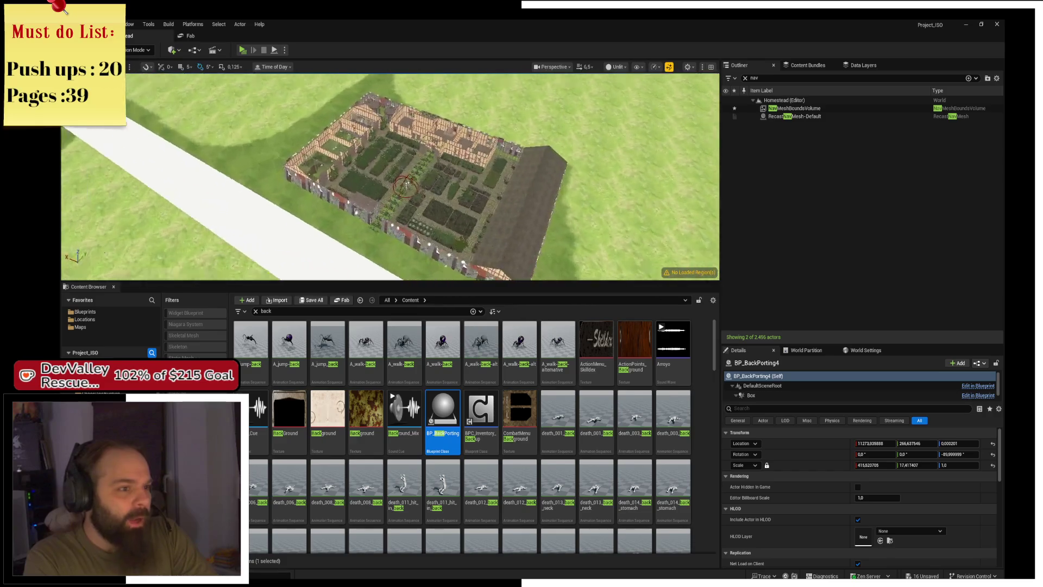
scroll(384, 196, "down", 2)
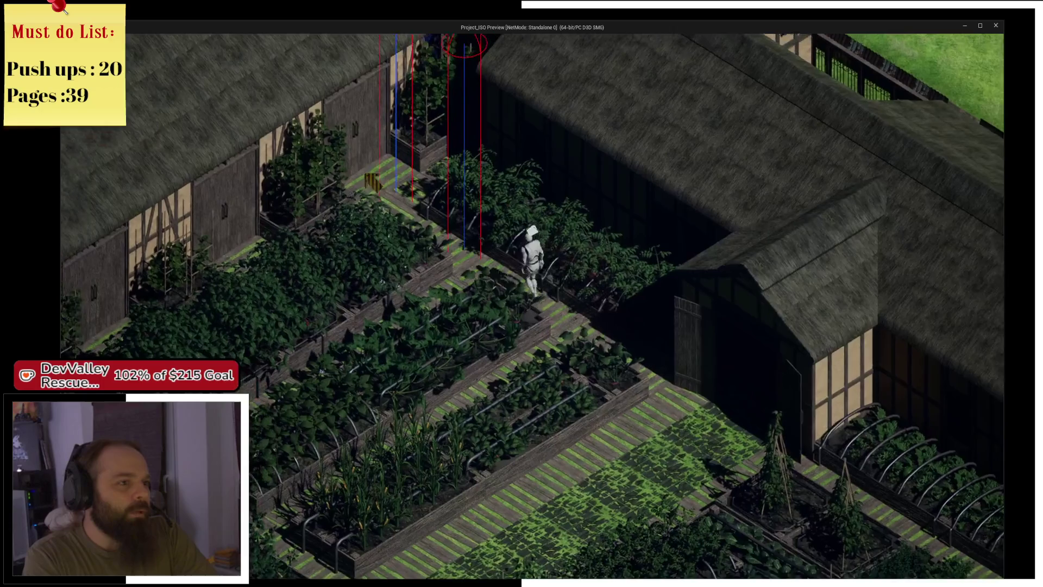
left_click(710, 296)
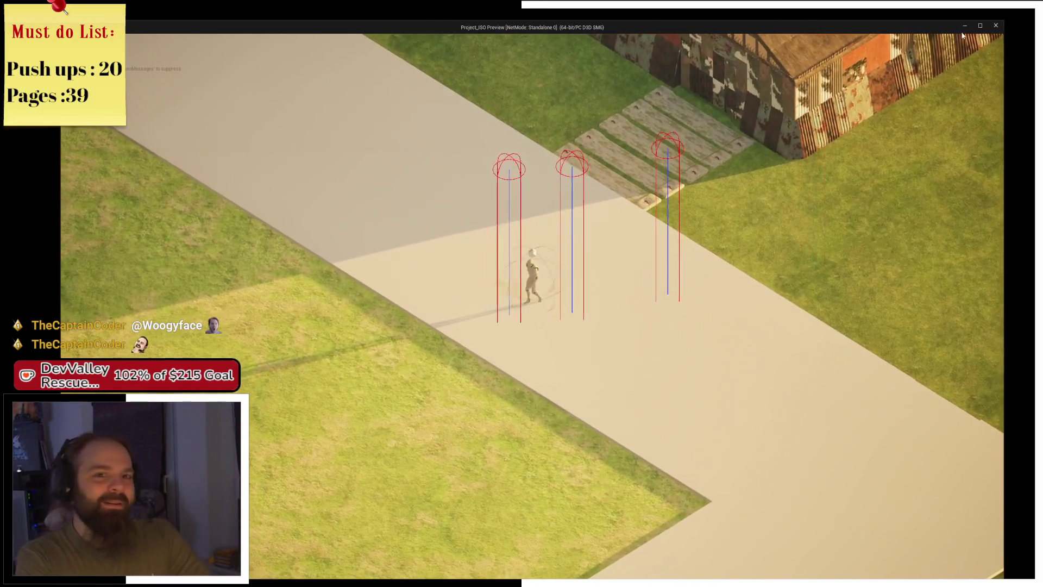
left_click(991, 26)
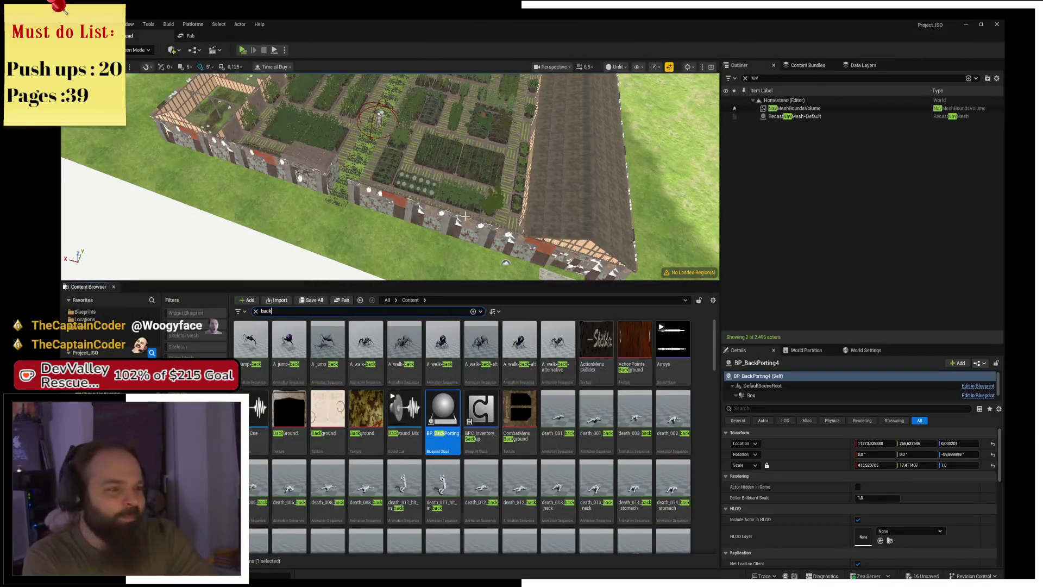
key("f")
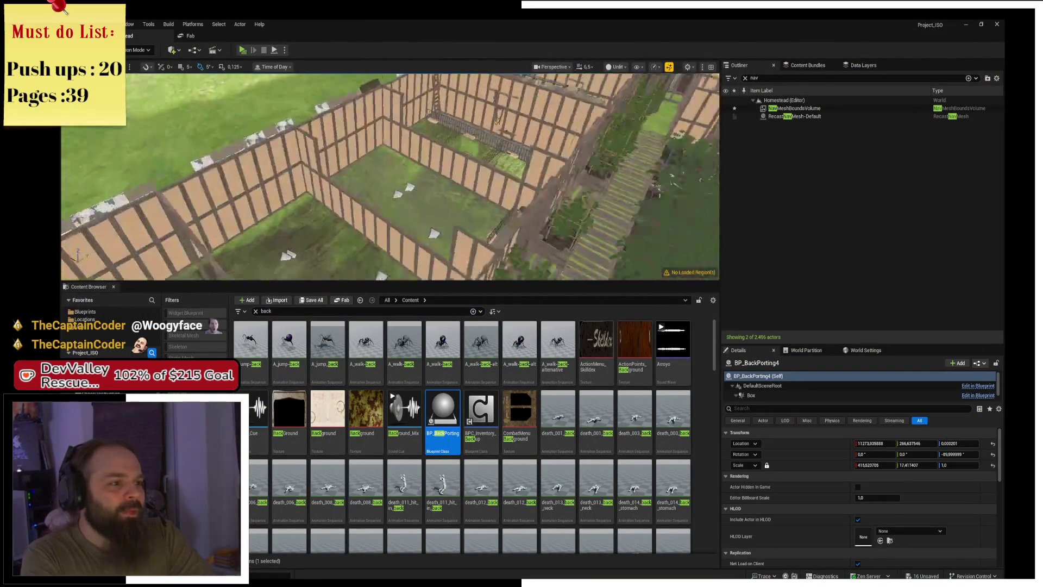
scroll(390, 176, "down", 2)
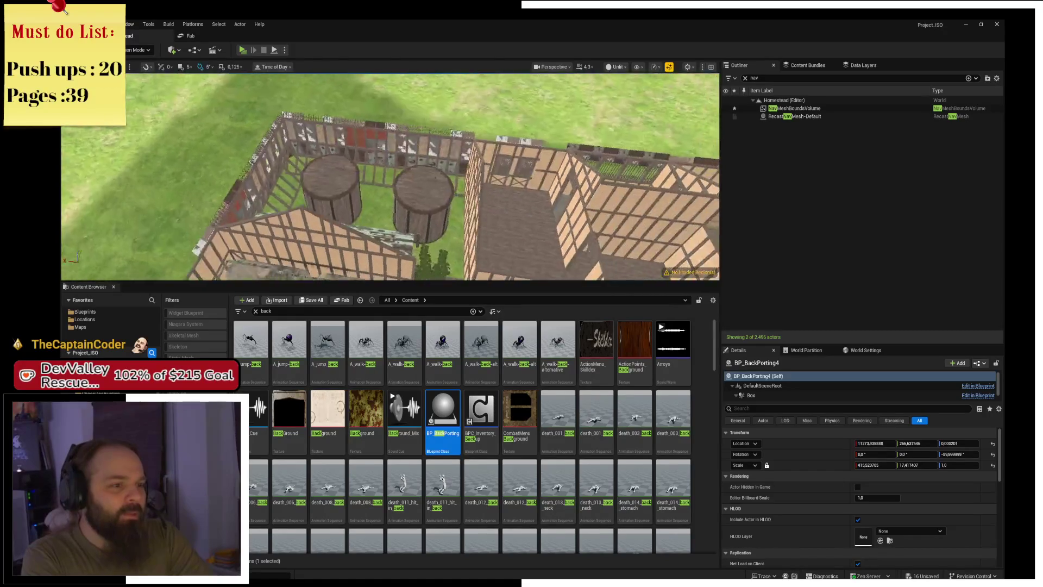
scroll(390, 176, "down", 5)
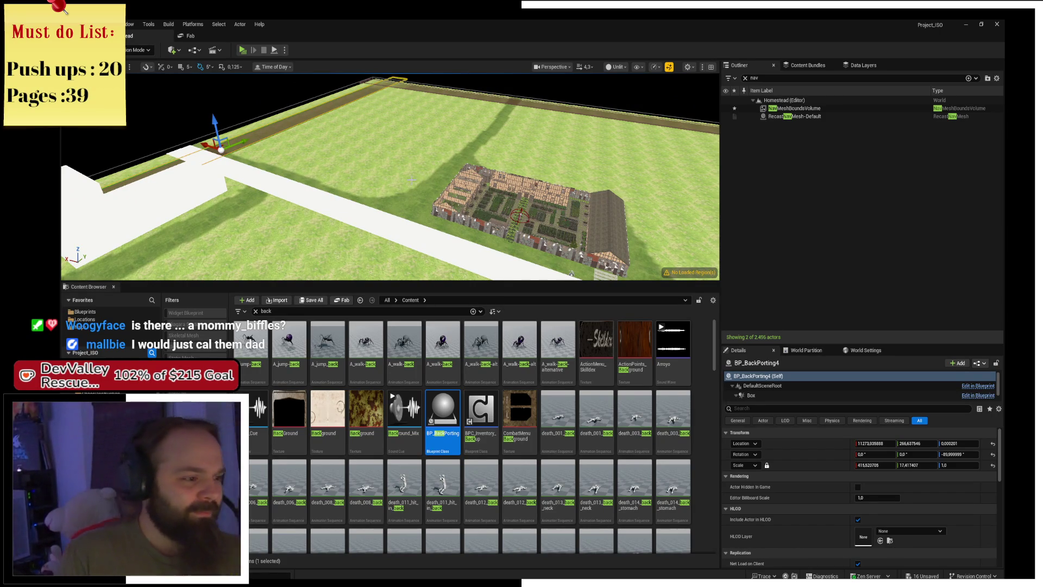
Clear the 'back' search filter, then frame BP_BackPorting4 and the homestead in the viewport
left_click(255, 311)
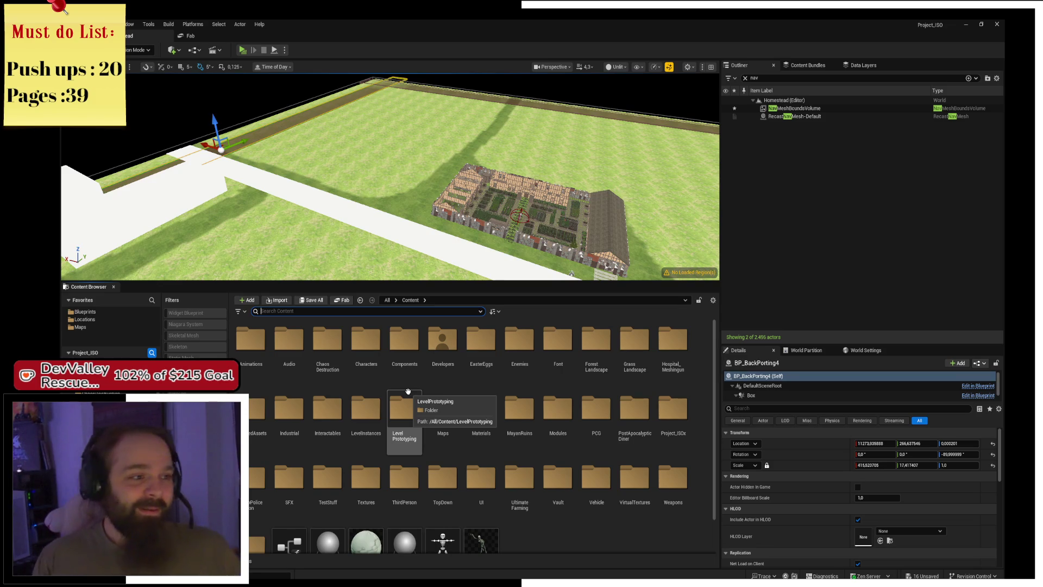
mouse_move(366, 226)
left_mouse_down()
mouse_move(381, 215)
mouse_move(372, 217)
mouse_move(386, 225)
mouse_move(365, 226)
left_mouse_up()
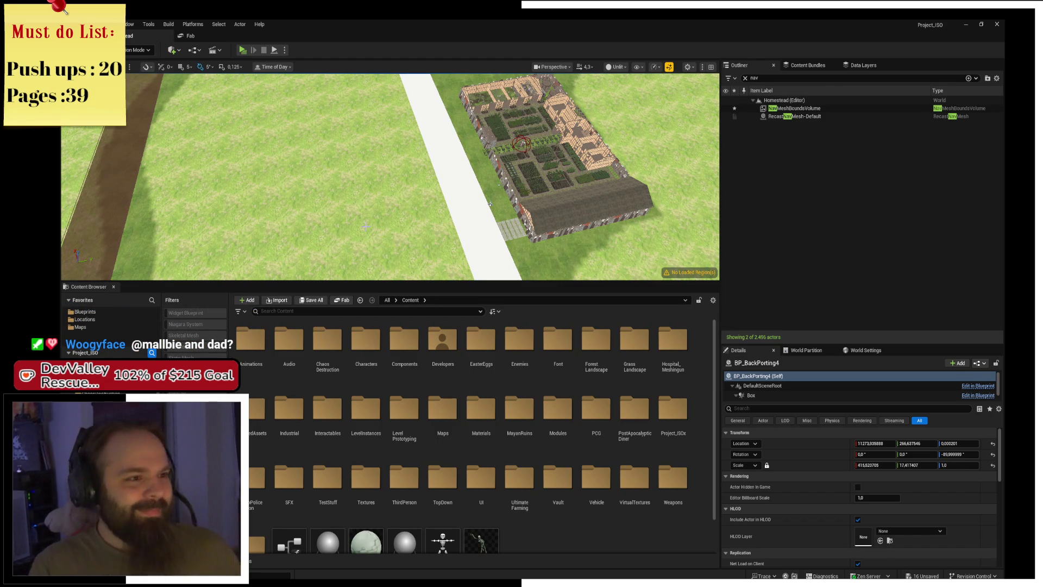
key("f")
mouse_move(390, 177)
left_mouse_down()
mouse_move(353, 180)
mouse_move(542, 182)
mouse_move(457, 186)
mouse_move(377, 242)
left_mouse_up()
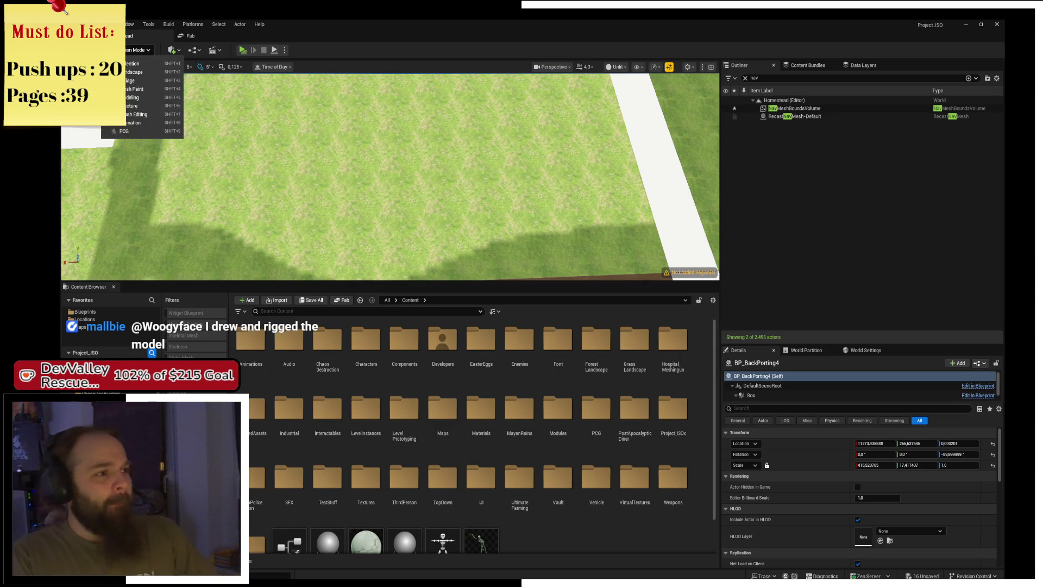
key("f")
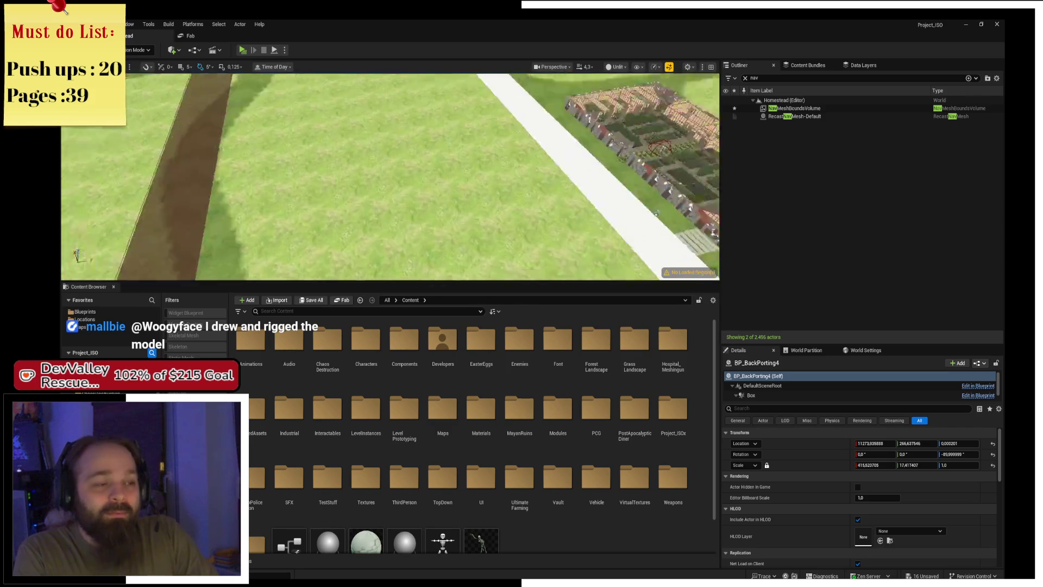
key("f")
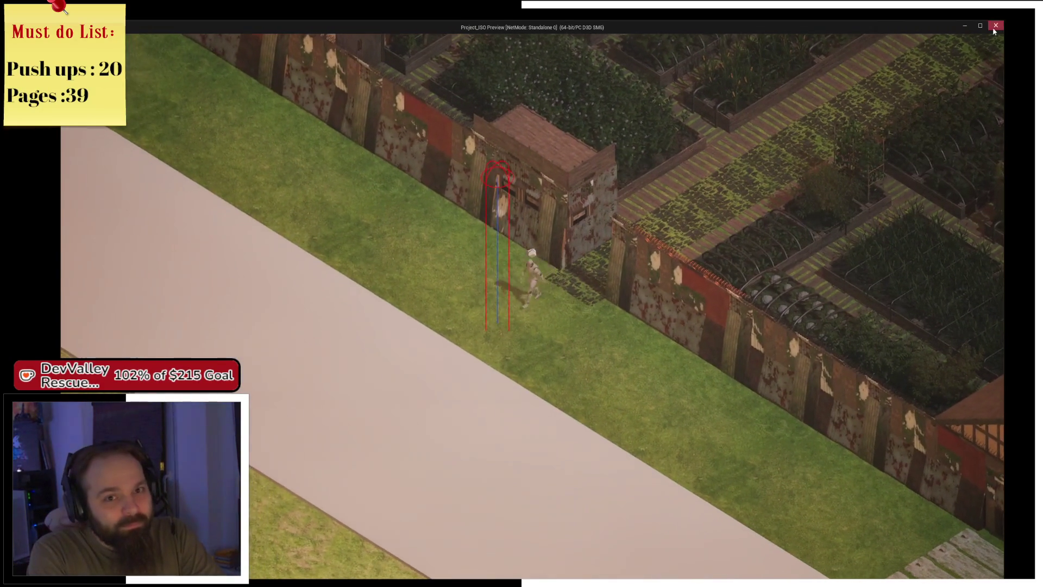
key("Escape")
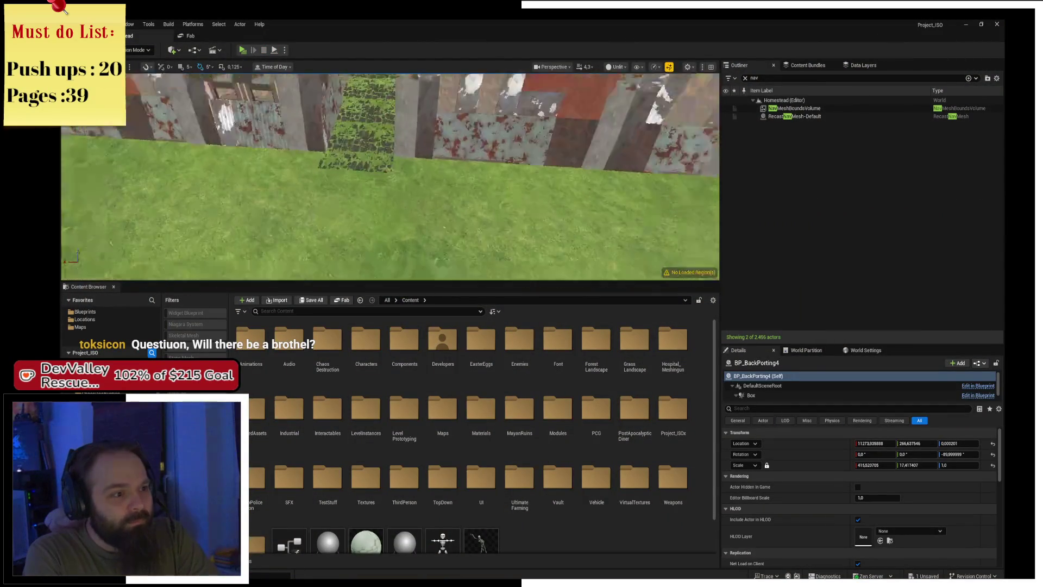
Select three concrete floor tiles along the garden walkway
left_click(332, 159)
left_click(324, 154, "ctrl")
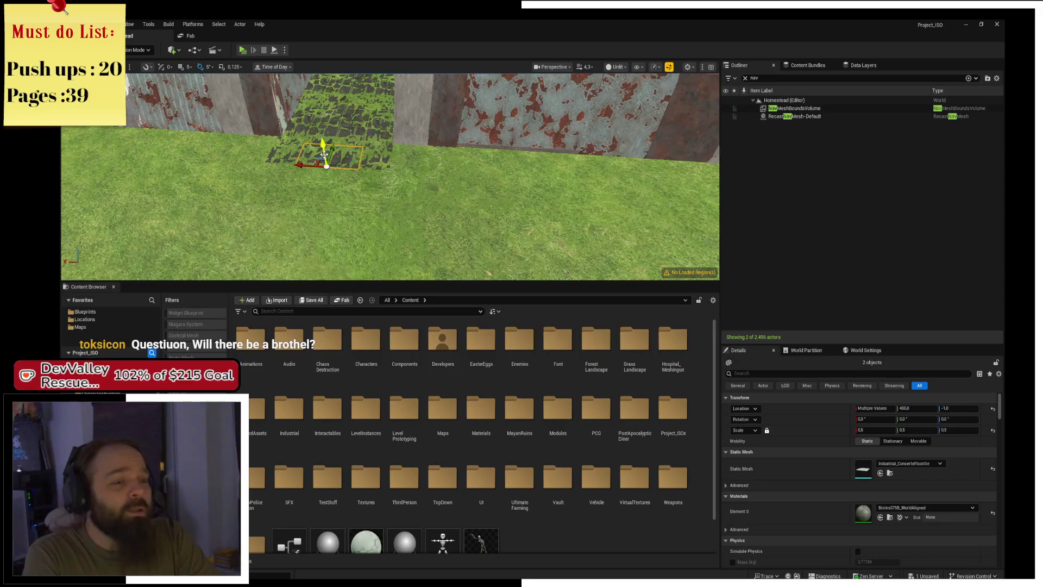
left_click_drag(326, 159, 388, 164)
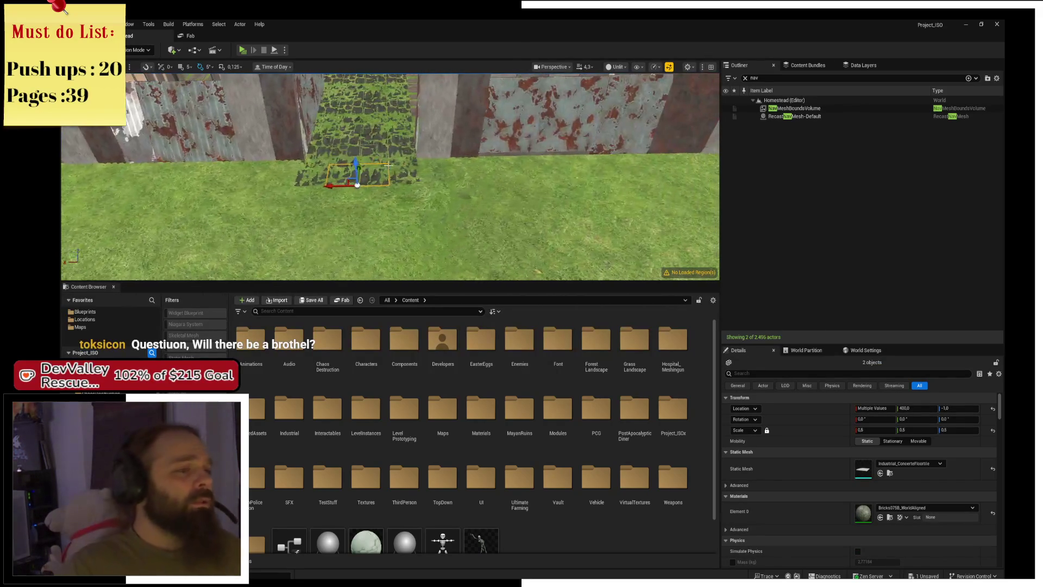
left_click(317, 181, "ctrl")
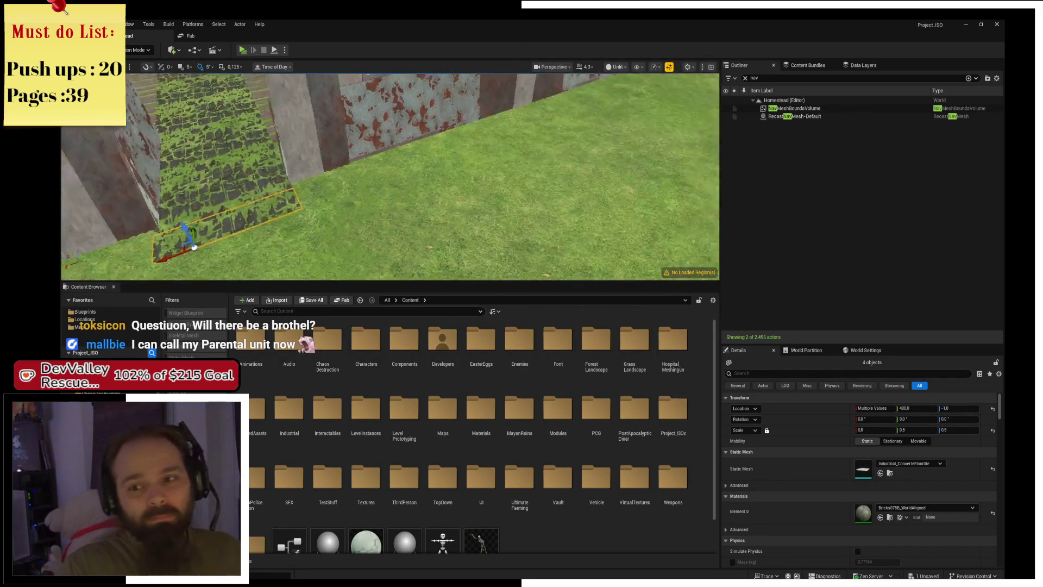
Pull back to an overview of the farm and show the editor Modes list
left_click_drag(317, 181, 487, 160)
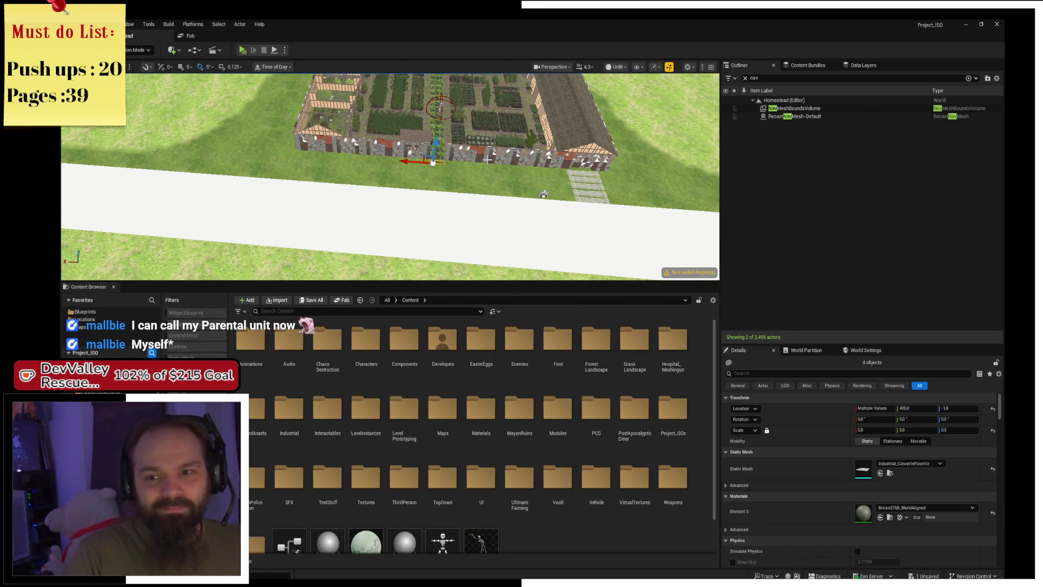
mouse_move(488, 159)
left_mouse_down()
mouse_move(487, 193)
mouse_move(487, 166)
mouse_move(470, 164)
left_mouse_up()
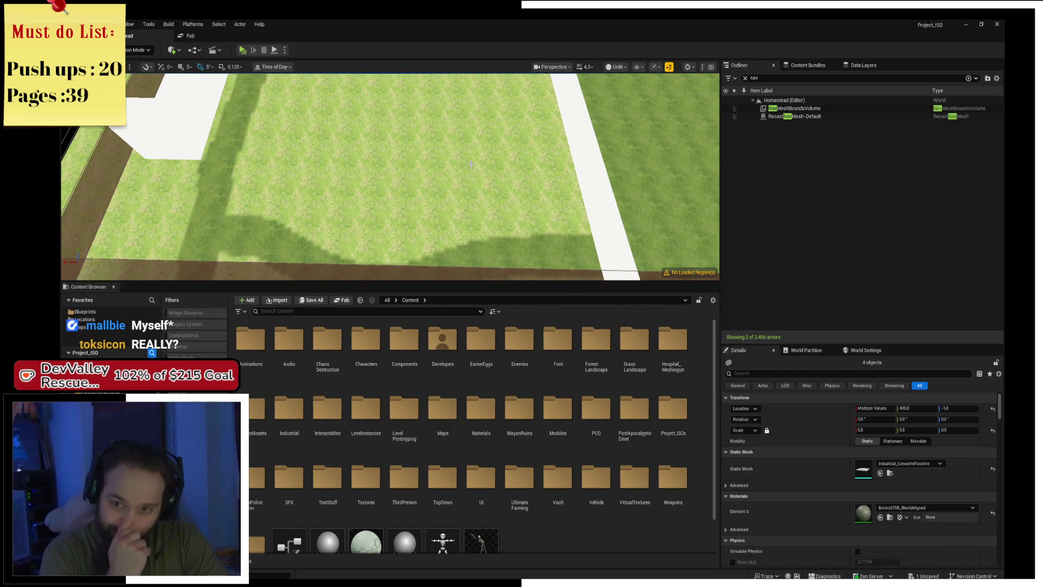
left_click_drag(470, 164, 487, 191)
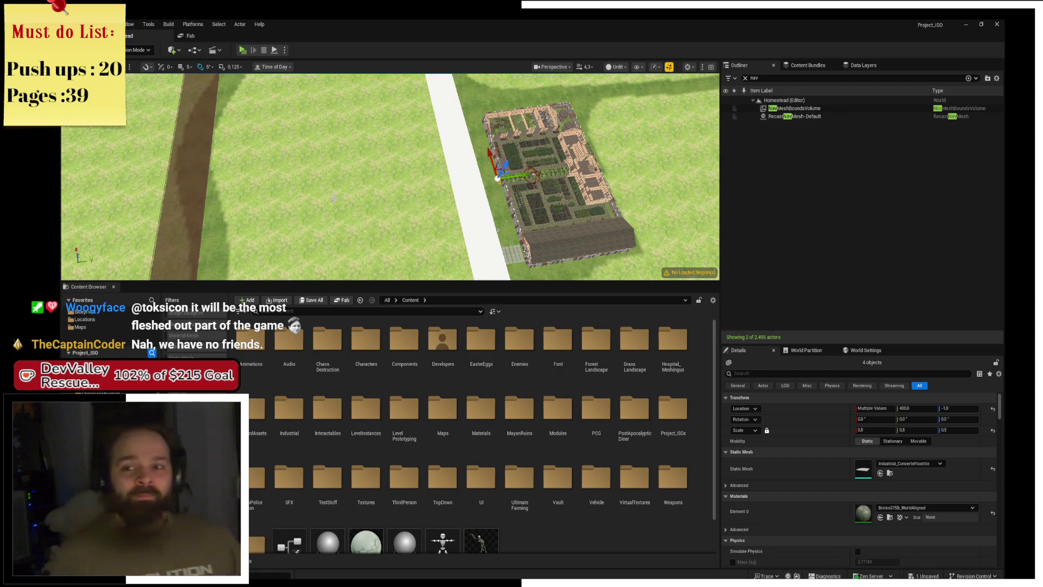
mouse_move(334, 198)
left_mouse_down()
mouse_move(333, 209)
mouse_move(299, 207)
mouse_move(337, 206)
left_mouse_up()
left_click(138, 50)
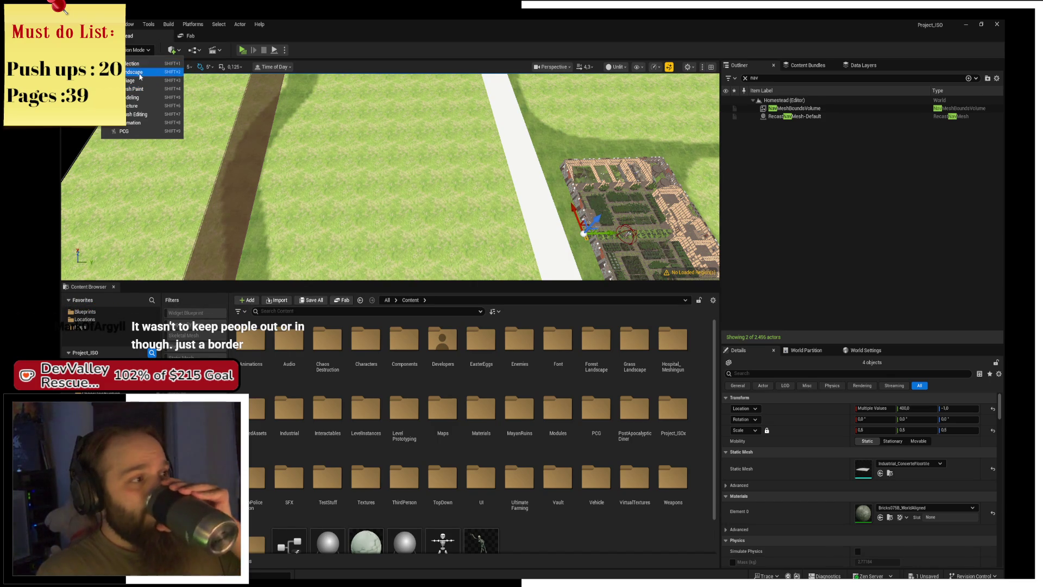
Enter Landscape mode, shrink the brush to about 185, and paint two dark path strokes
left_click(135, 72)
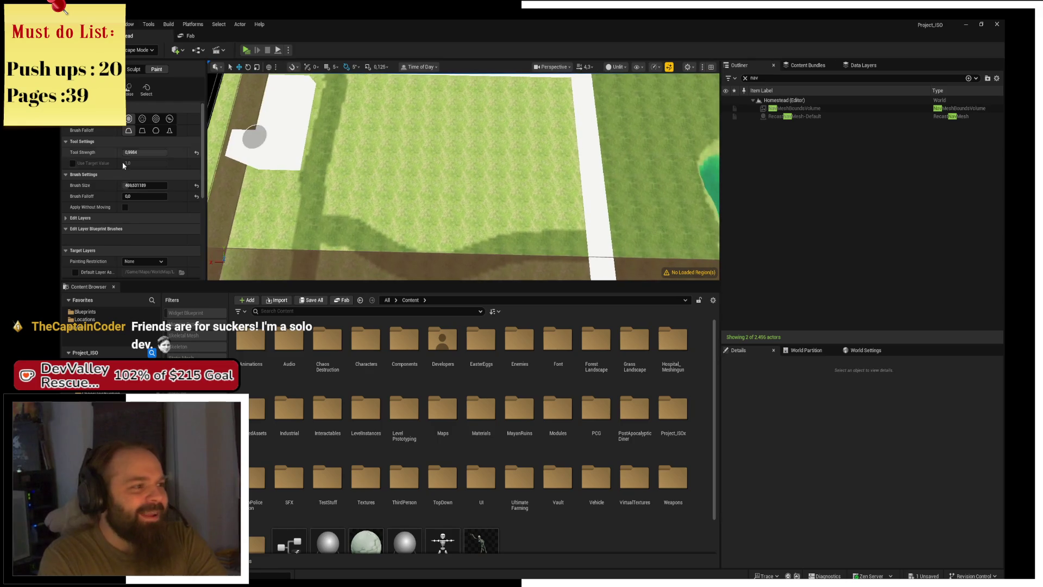
key("bracketleft")
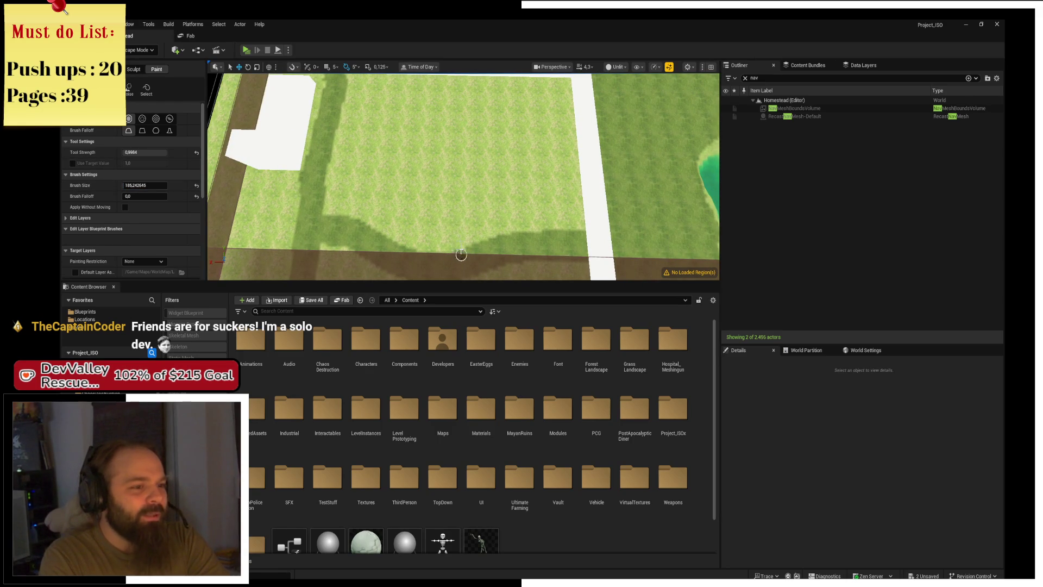
left_click_drag(460, 195, 474, 111)
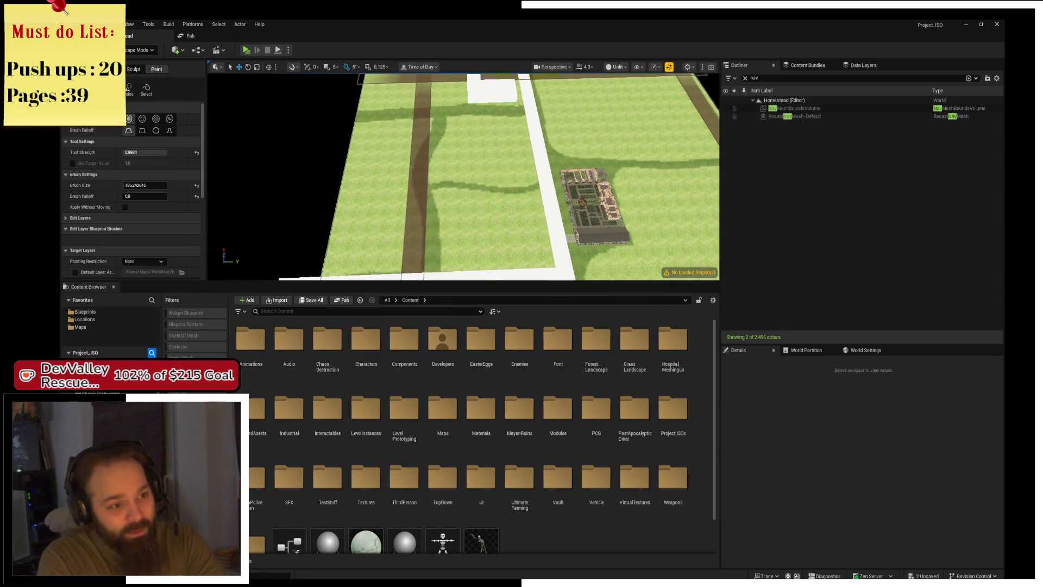
scroll(464, 176, "up", 5)
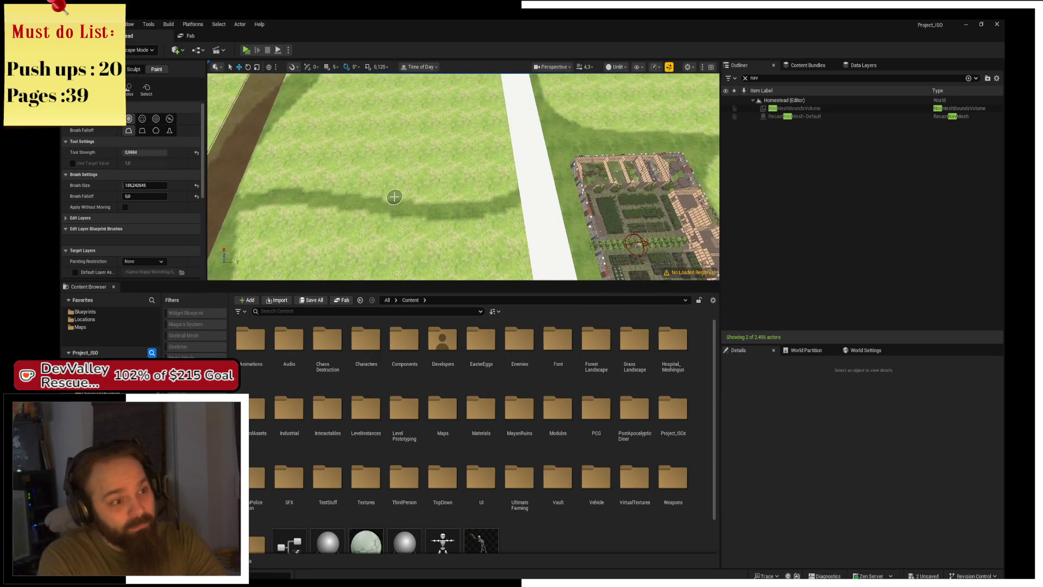
left_click_drag(394, 197, 386, 159)
scroll(394, 84, "down", 2)
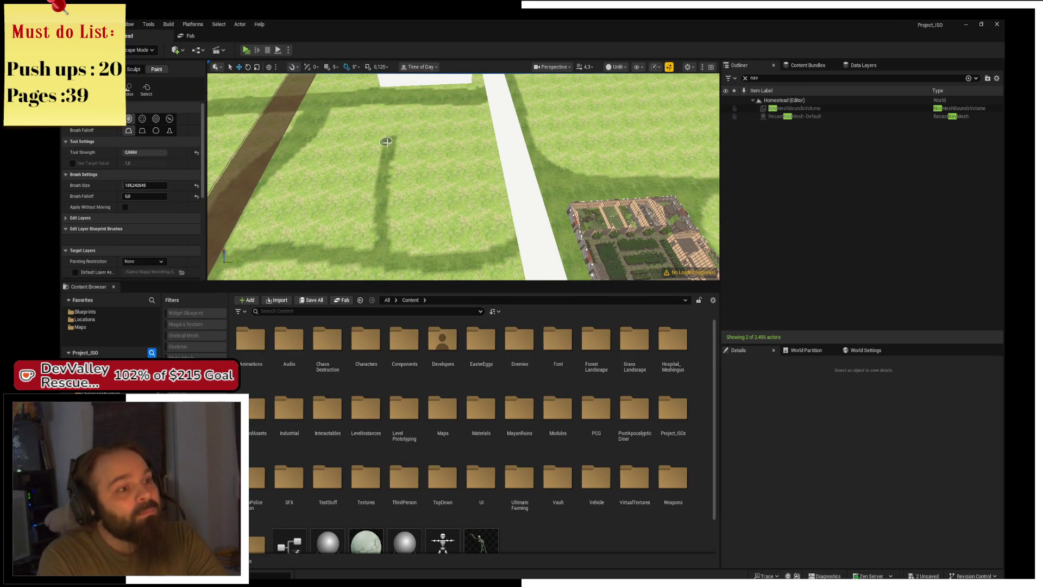
scroll(406, 99, "up", 5)
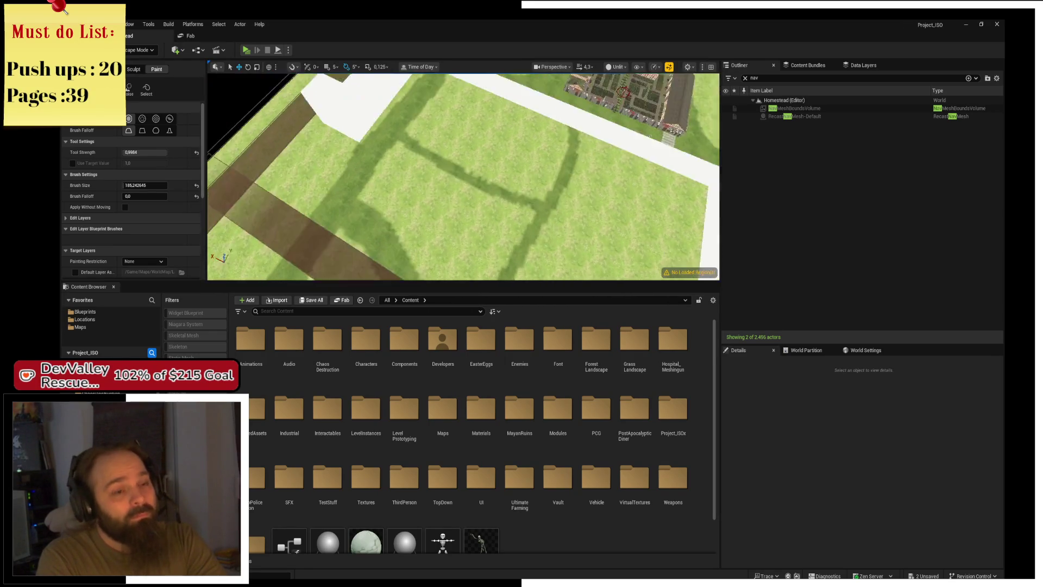
scroll(465, 258, "up", 2)
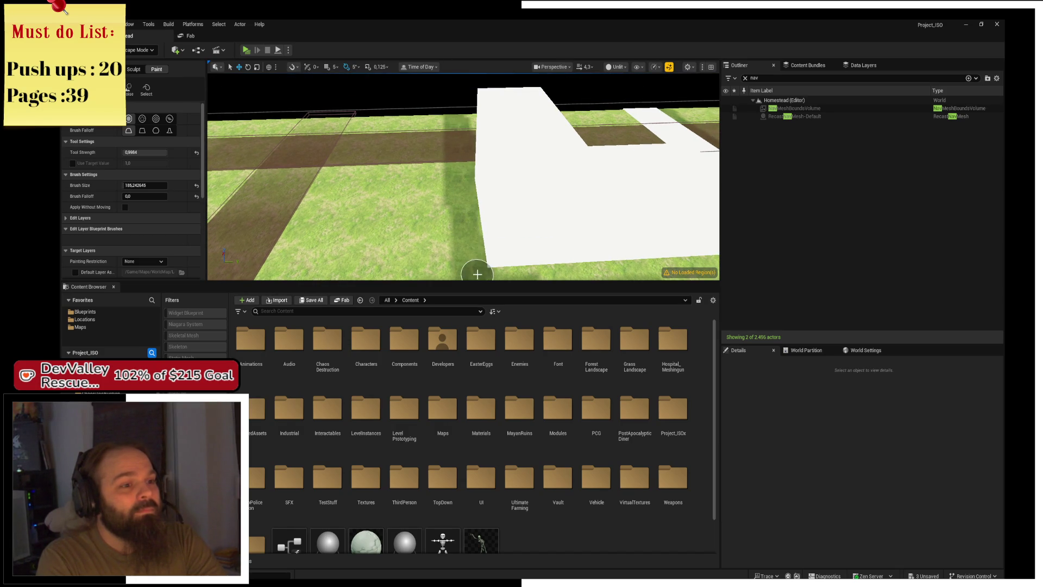
scroll(460, 121, "up", 3)
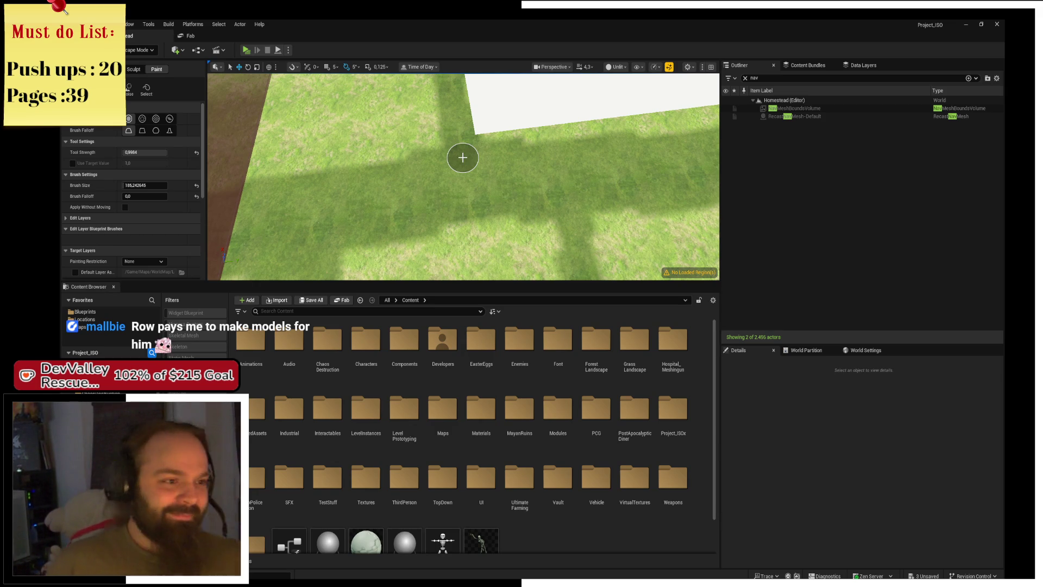
Line the view up along the dirt track and paint another dark dirt stroke
left_click_drag(463, 158, 462, 157)
left_click_drag(475, 177, 440, 181)
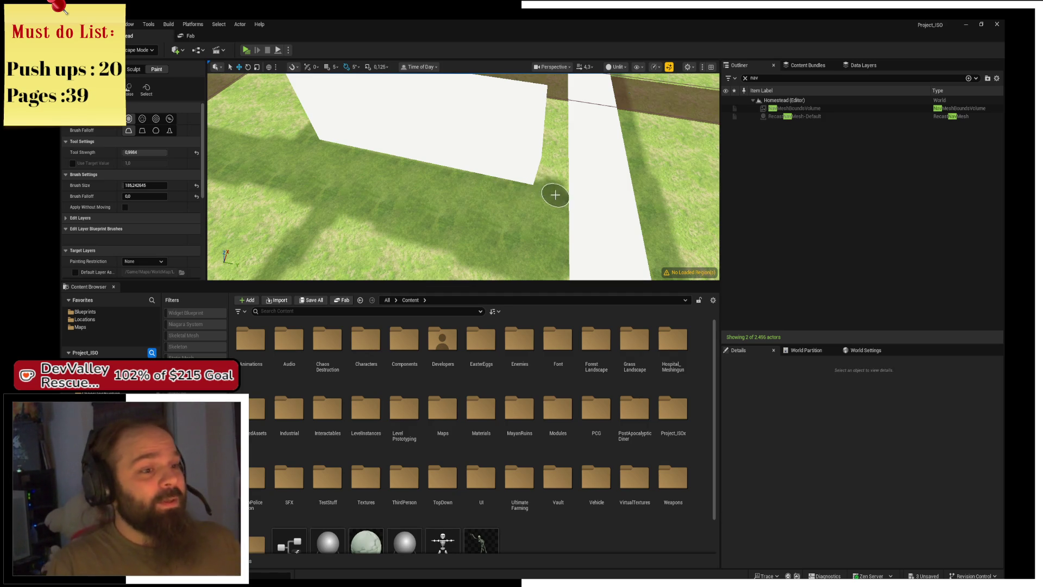
left_click_drag(486, 228, 486, 228)
mouse_move(376, 219)
left_mouse_down()
mouse_move(402, 217)
mouse_move(367, 191)
left_mouse_up()
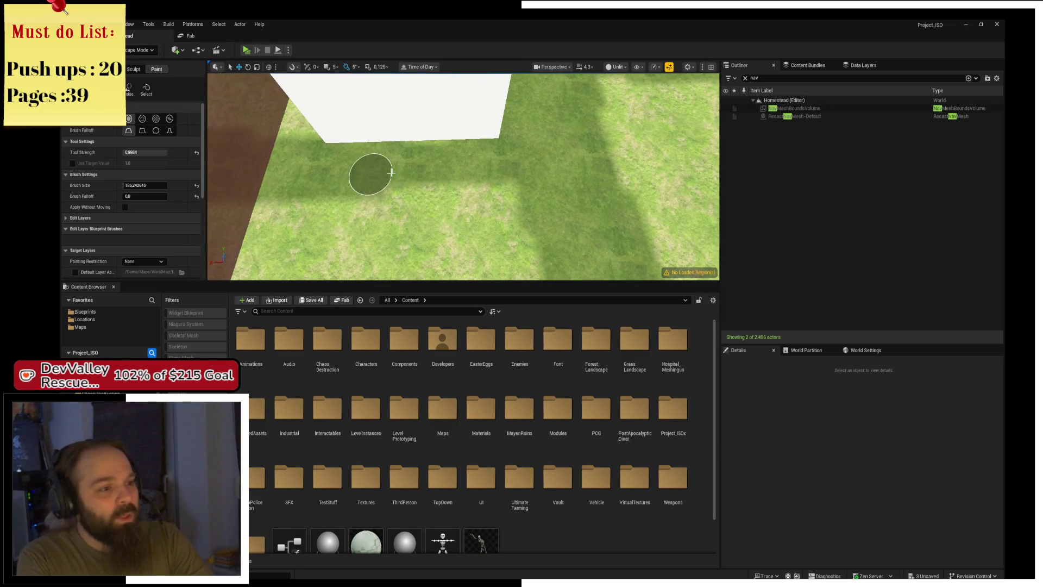
left_click_drag(536, 170, 492, 136)
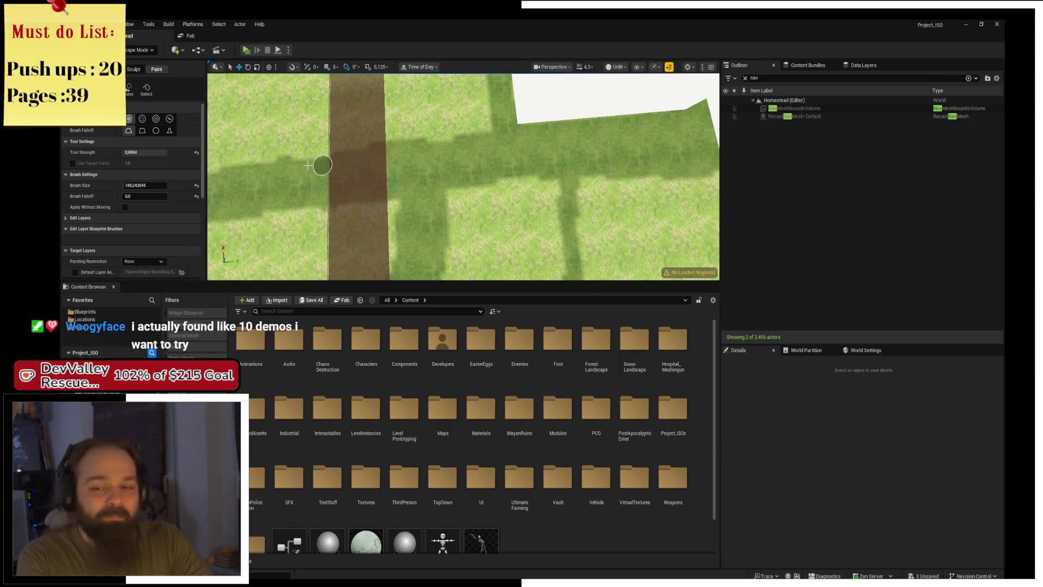
left_click_drag(396, 174, 396, 174)
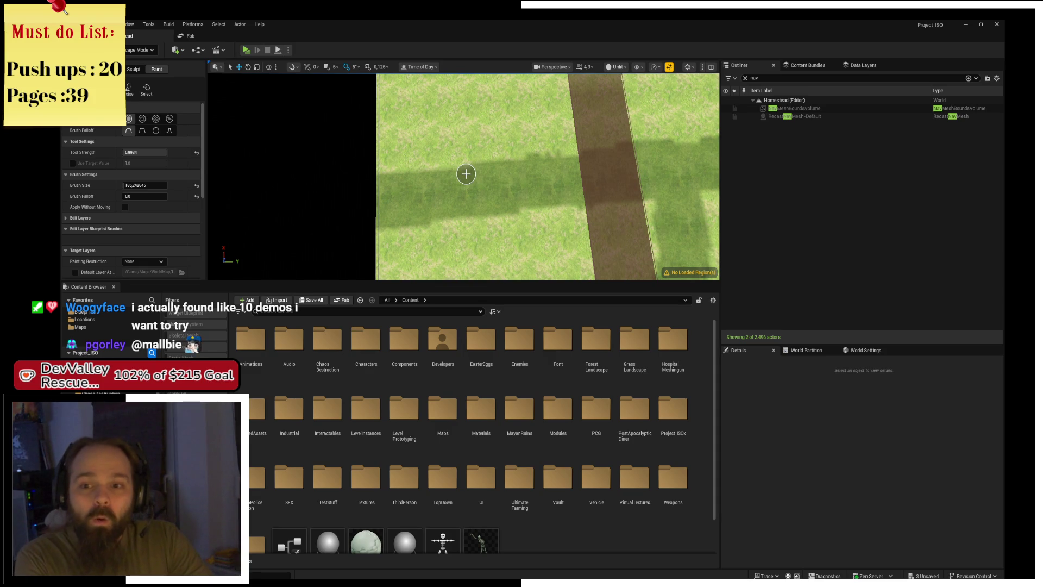
mouse_move(471, 175)
left_mouse_down()
mouse_move(476, 261)
mouse_move(473, 154)
mouse_move(456, 98)
left_mouse_up()
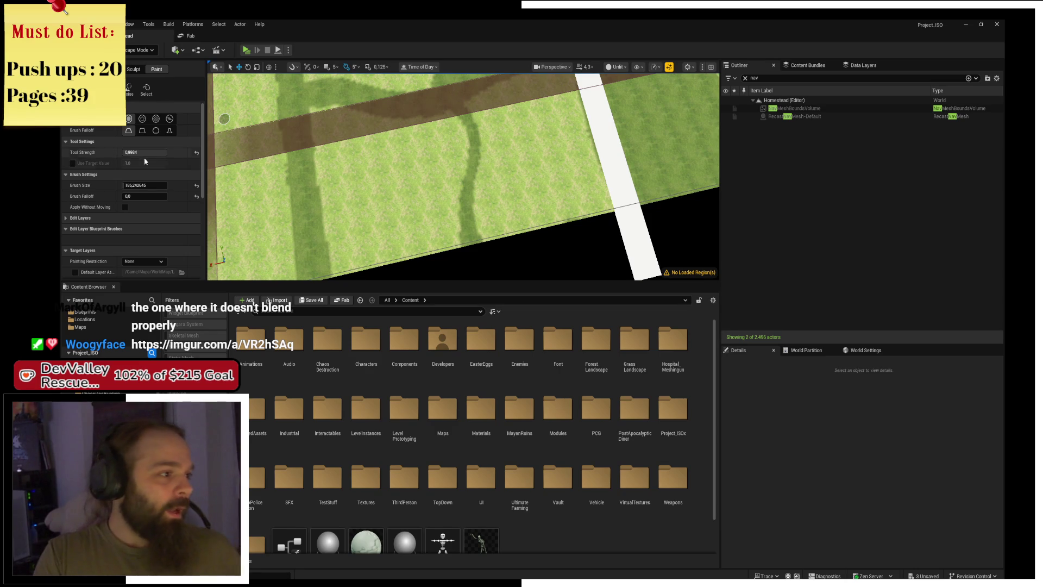
Set Tool Strength to 1.0 and paint a straight dirt strip leftward across the field
left_click_drag(147, 153, 163, 153)
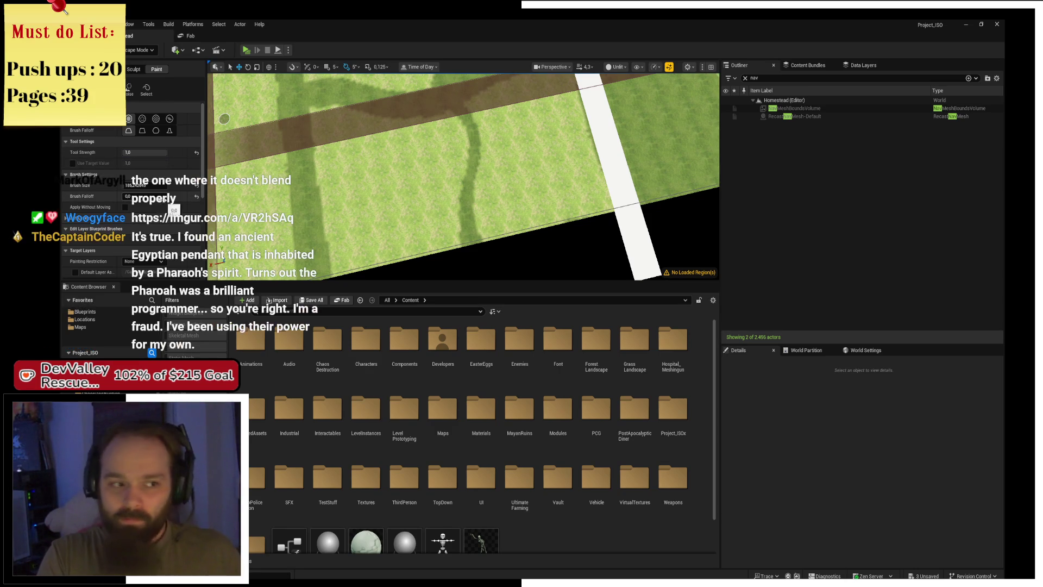
left_click_drag(566, 202, 507, 193)
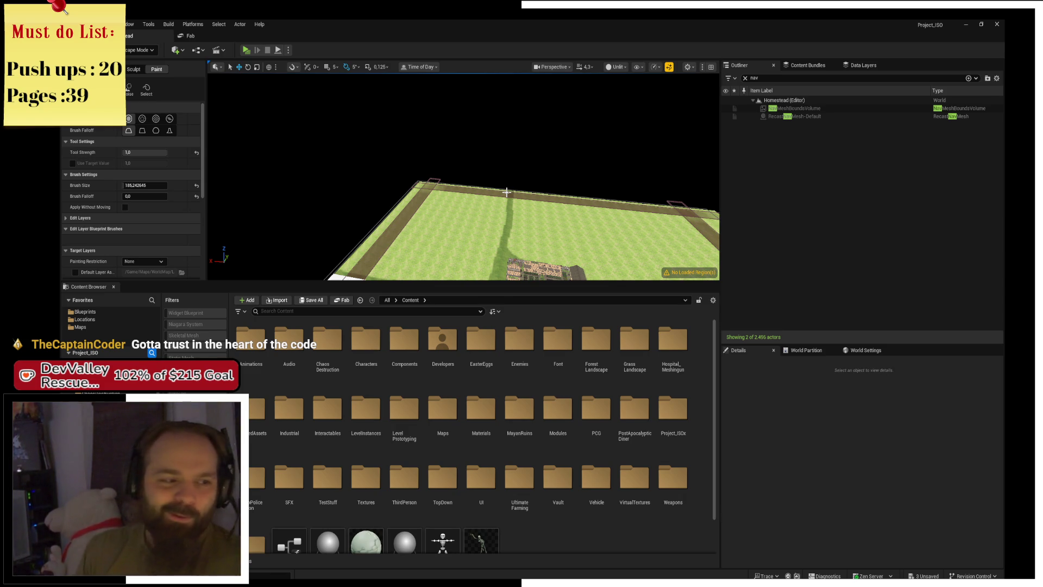
mouse_move(445, 267)
left_mouse_down()
mouse_move(472, 223)
mouse_move(473, 190)
mouse_move(481, 223)
mouse_move(451, 145)
mouse_move(446, 314)
left_mouse_up()
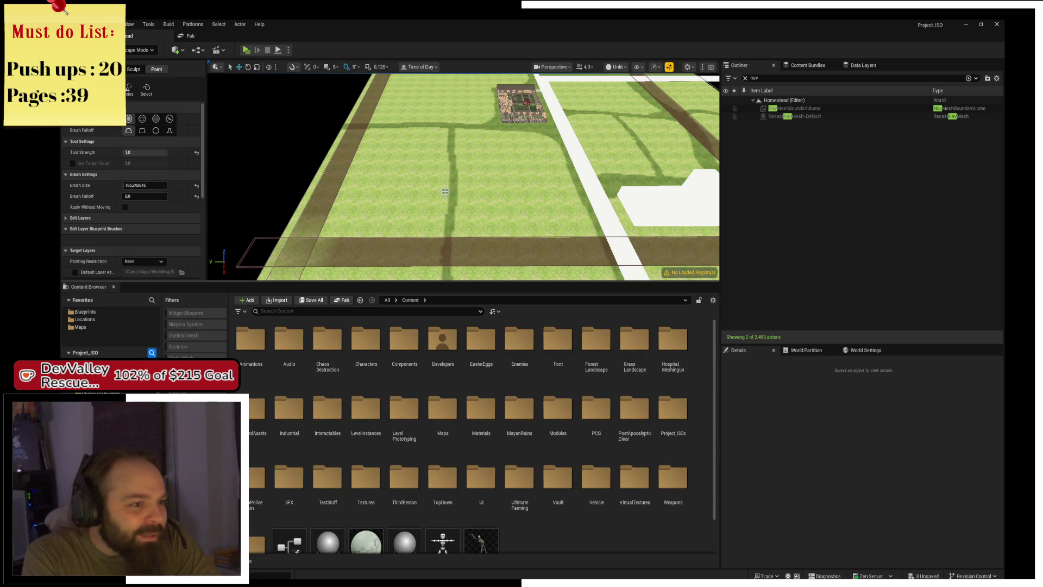
left_click_drag(446, 191, 302, 192)
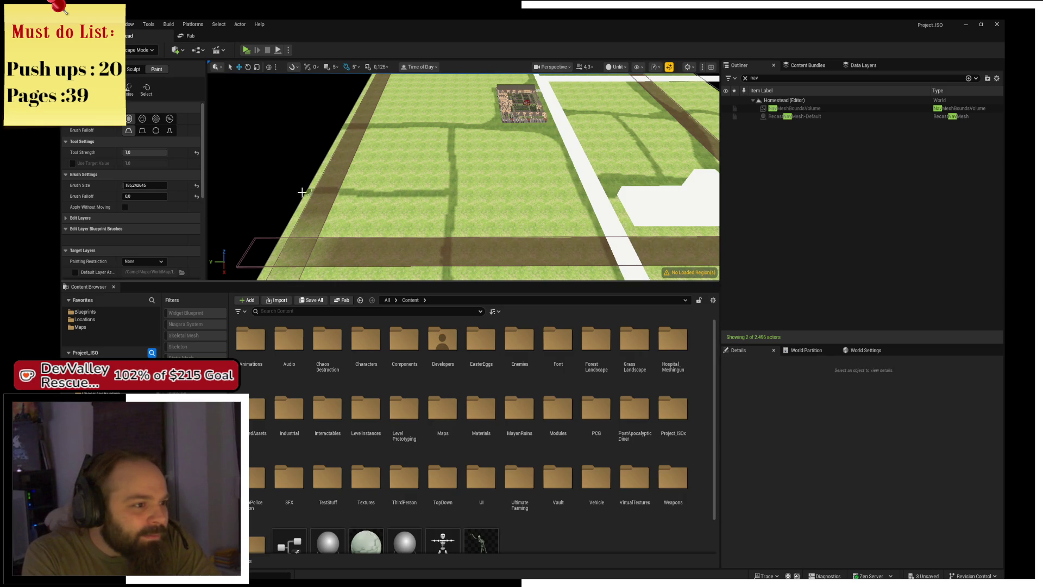
Orbit the view along the new dirt road toward the white path and pond
mouse_move(457, 203)
left_mouse_down()
mouse_move(554, 204)
mouse_move(515, 184)
mouse_move(366, 196)
mouse_move(321, 94)
mouse_move(361, 185)
mouse_move(311, 104)
mouse_move(328, 207)
mouse_move(504, 178)
mouse_move(339, 197)
mouse_move(298, 106)
mouse_move(327, 179)
mouse_move(328, 223)
mouse_move(329, 125)
mouse_move(308, 104)
mouse_move(289, 106)
left_mouse_up()
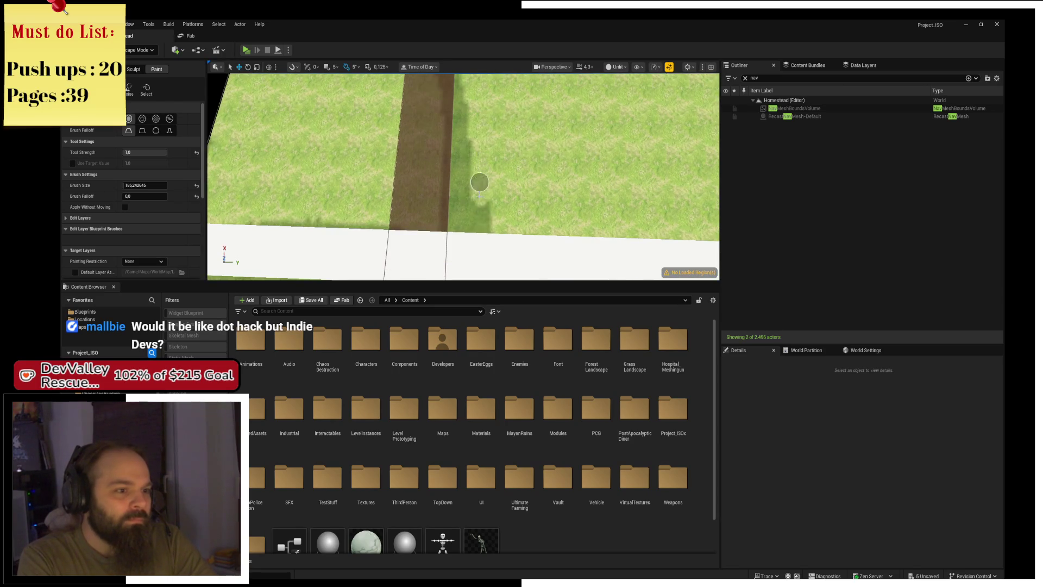
scroll(489, 222, "down", 5)
scroll(487, 202, "up", 5)
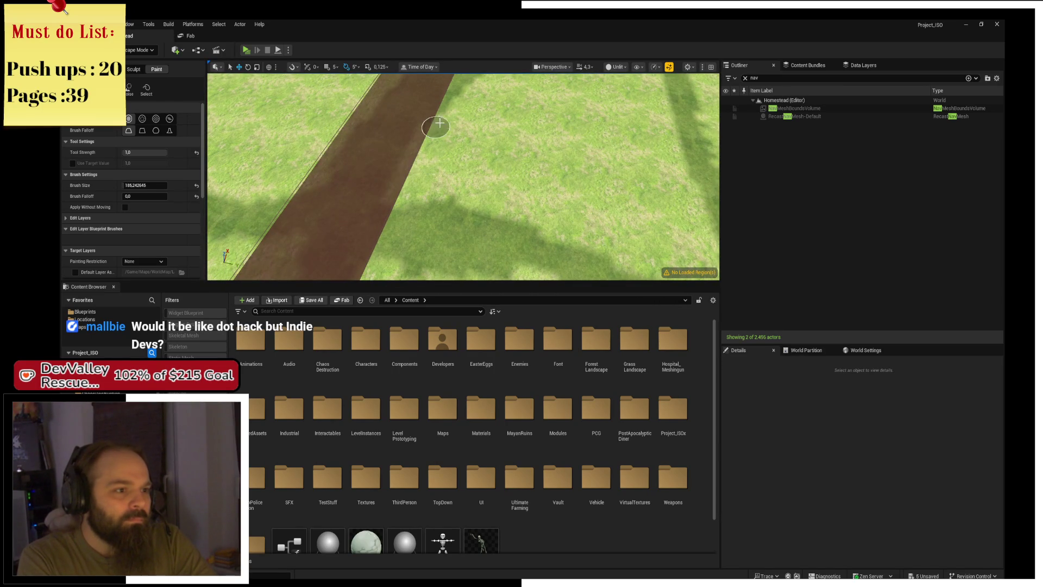
mouse_move(431, 128)
left_mouse_down()
mouse_move(455, 140)
mouse_move(427, 169)
left_mouse_up()
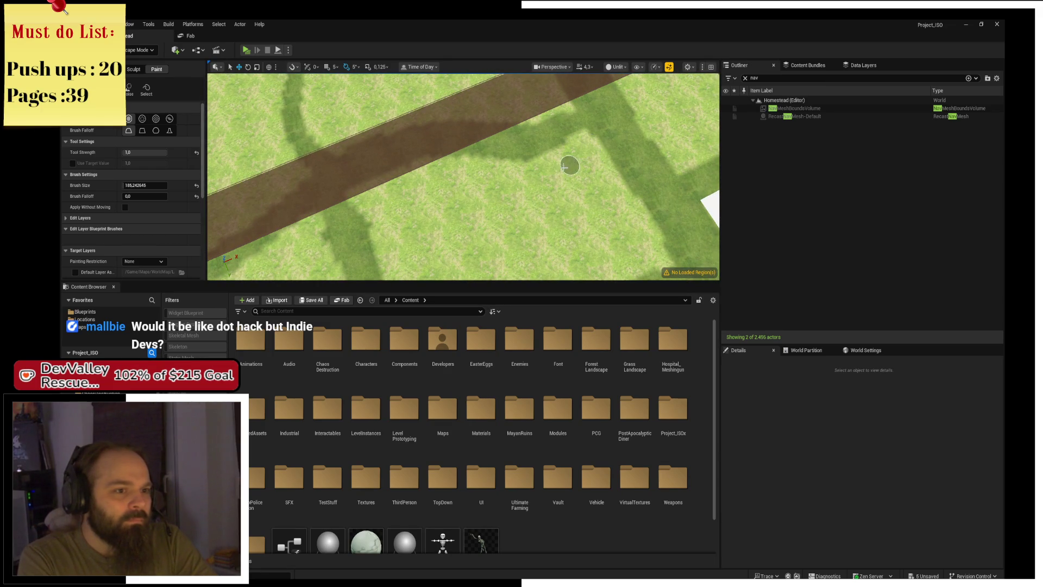
left_click_drag(539, 178, 341, 184)
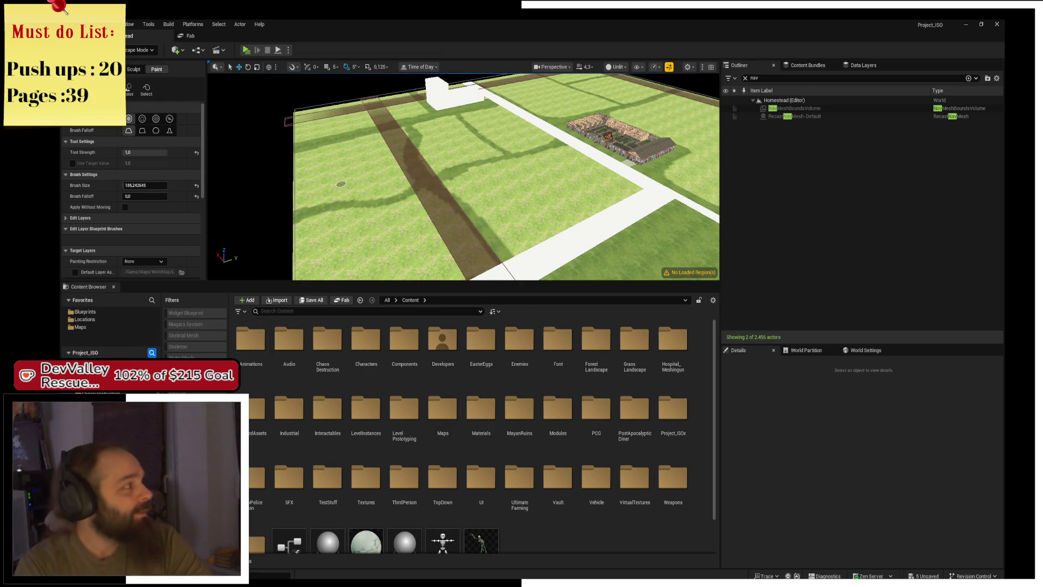
Switch to Brave, show dot hack image results, and preview several .hack collection images
key("alt+Tab")
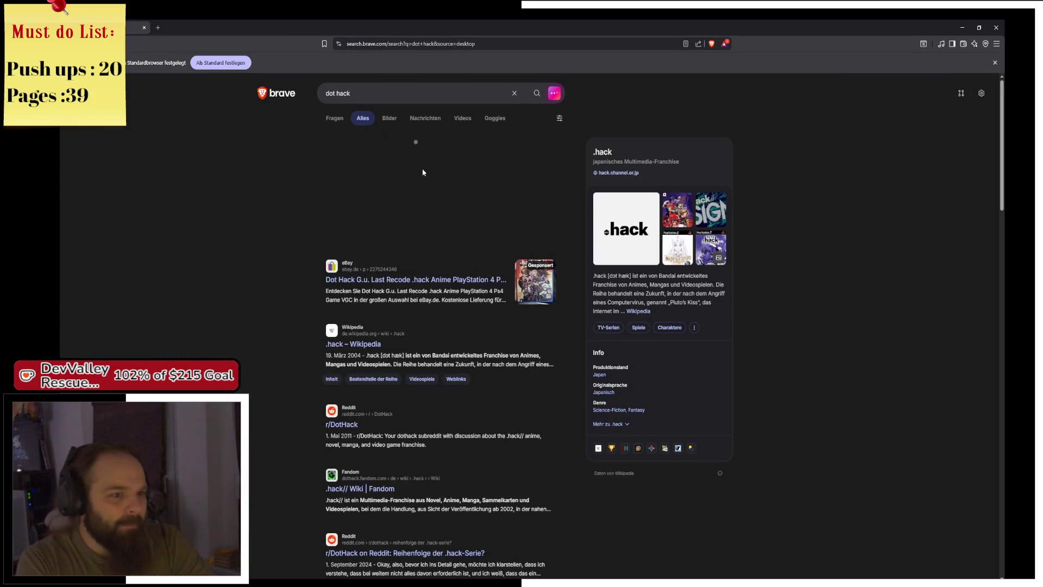
left_click(390, 118)
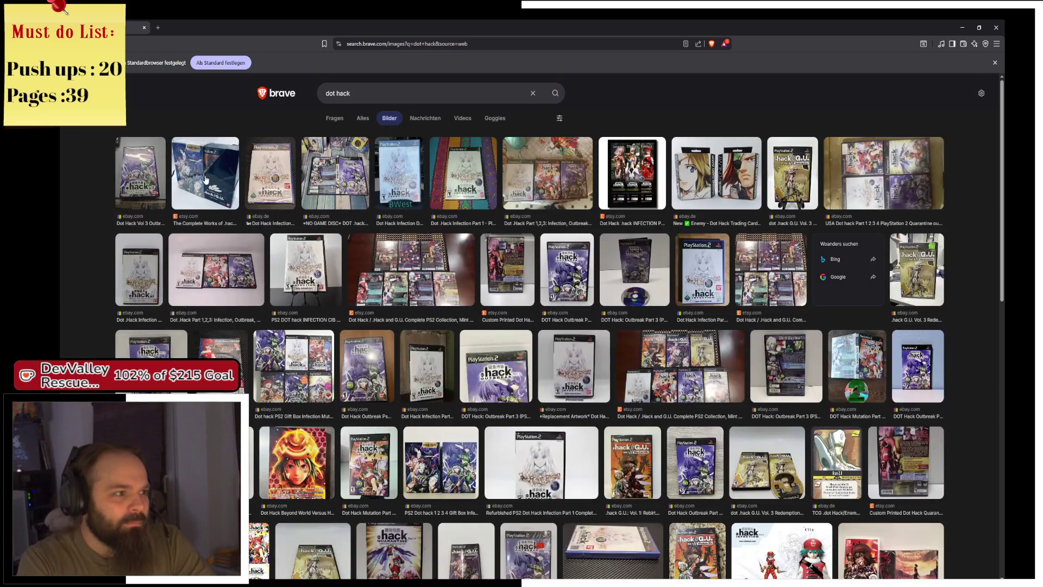
left_click(206, 180)
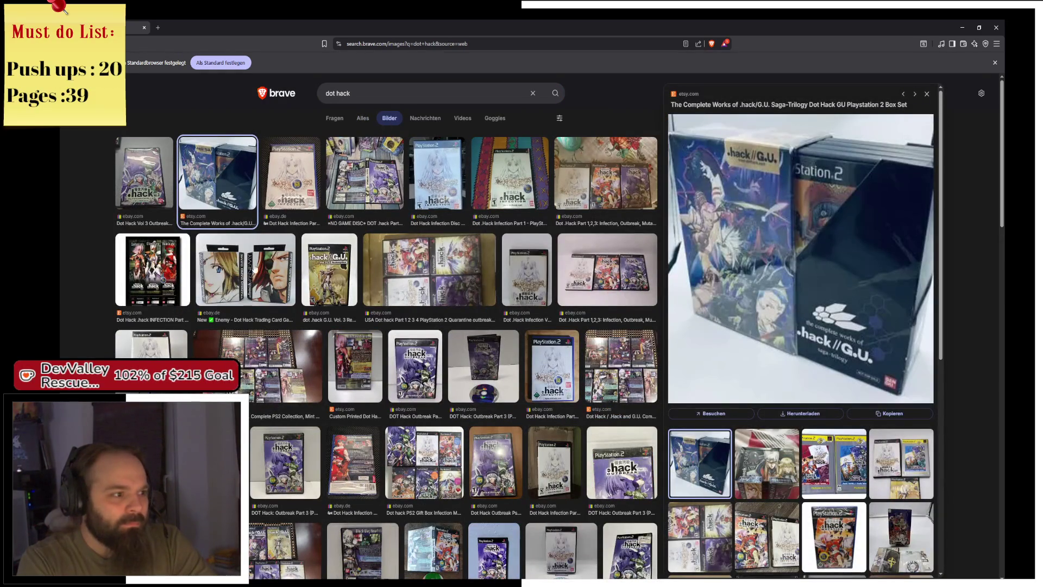
left_click(162, 267)
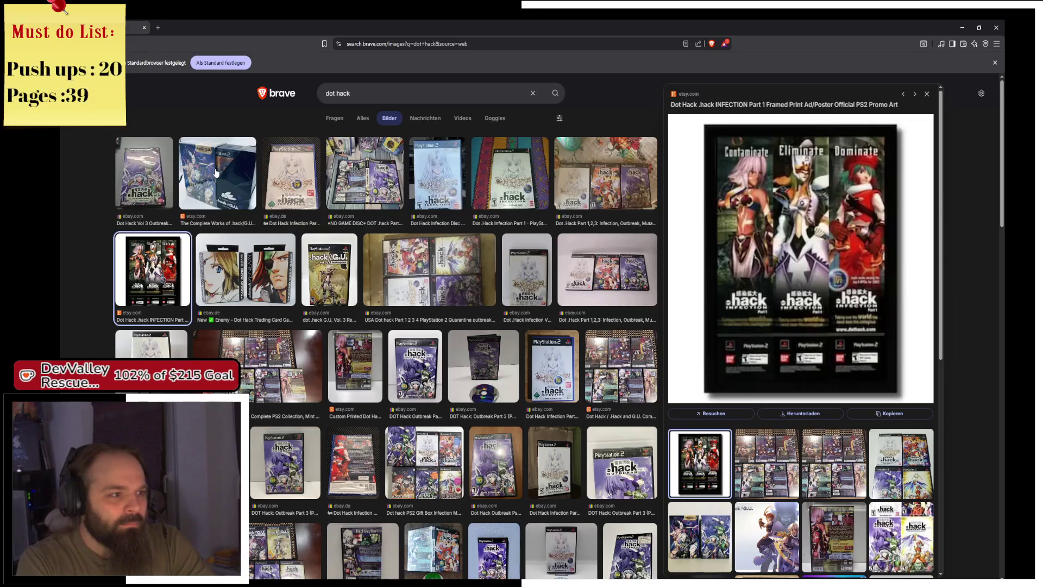
left_click(216, 173)
left_click(146, 171)
left_click(273, 359)
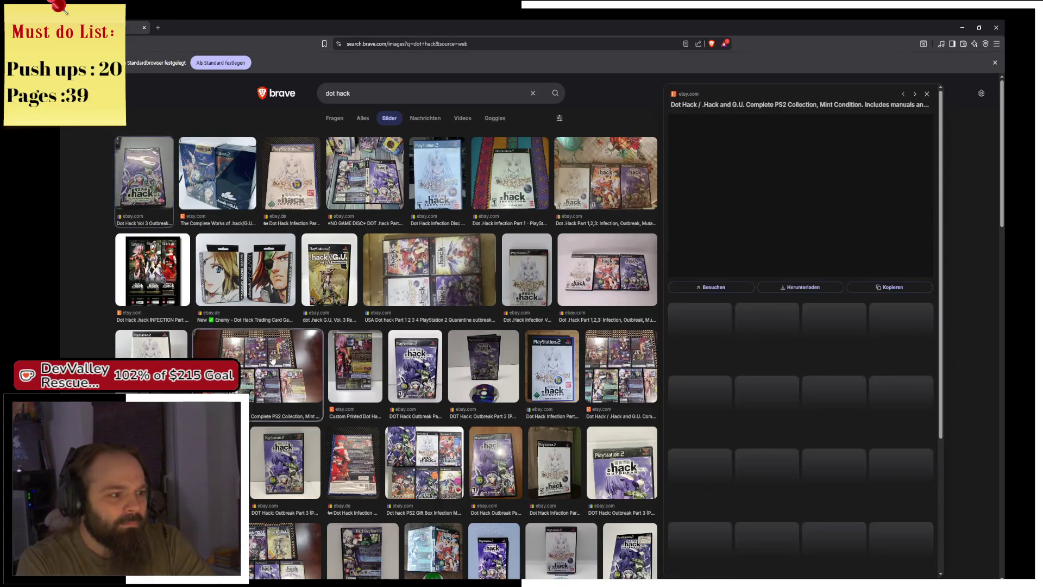
Browse further listings until the Dot Hack Mutation Part 2 DVD preview shows
double_click(387, 352)
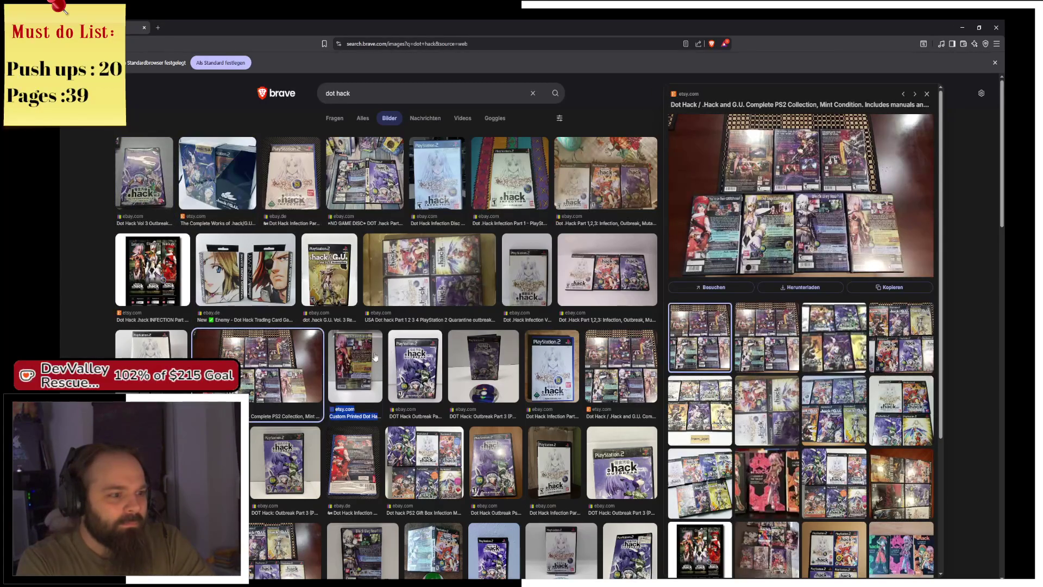
left_click(375, 356)
left_click(425, 256)
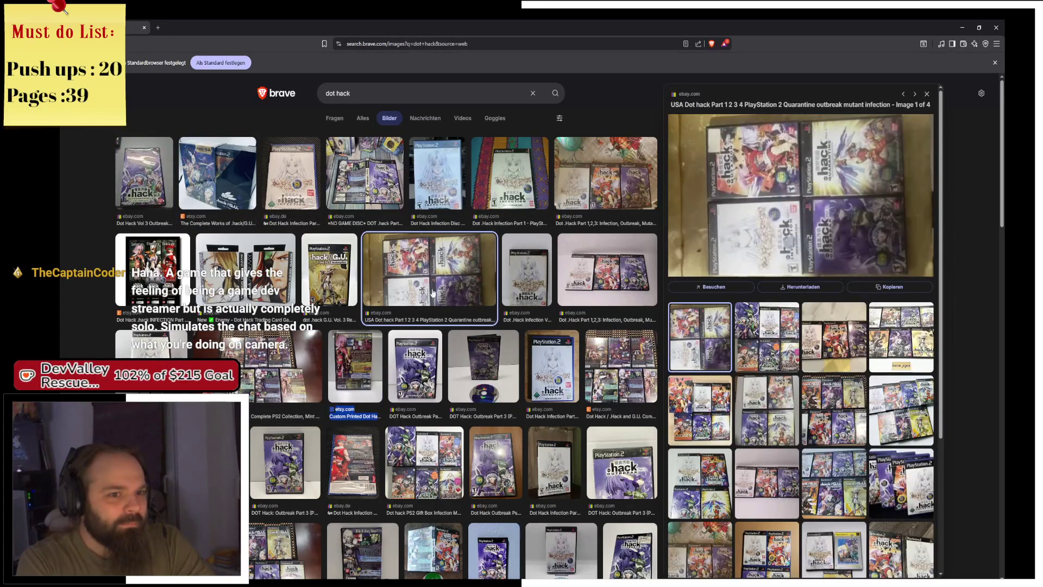
scroll(478, 414, "down", 1)
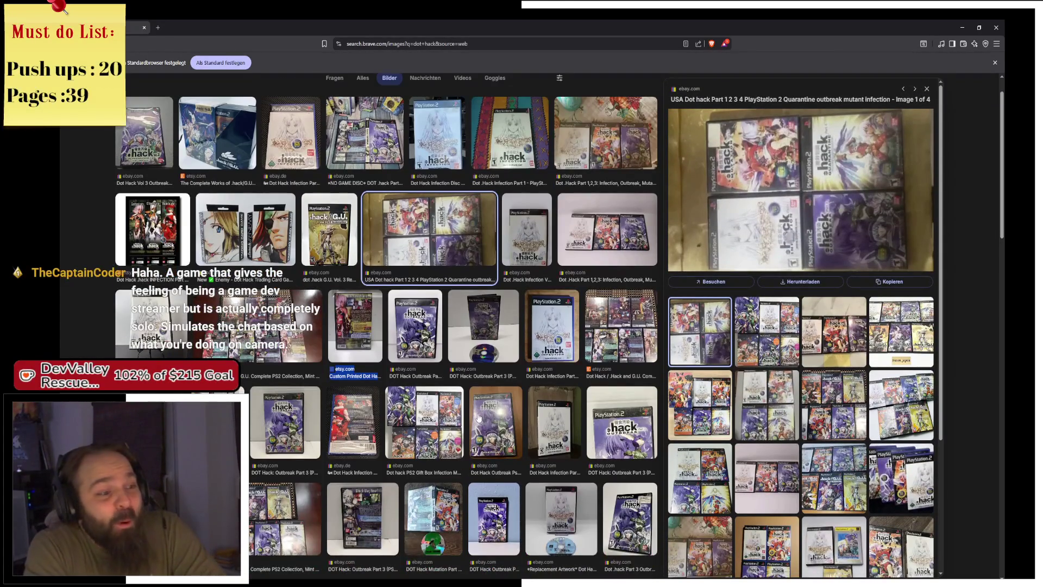
scroll(518, 435, "down", 2)
scroll(517, 434, "down", 2)
left_click(291, 281)
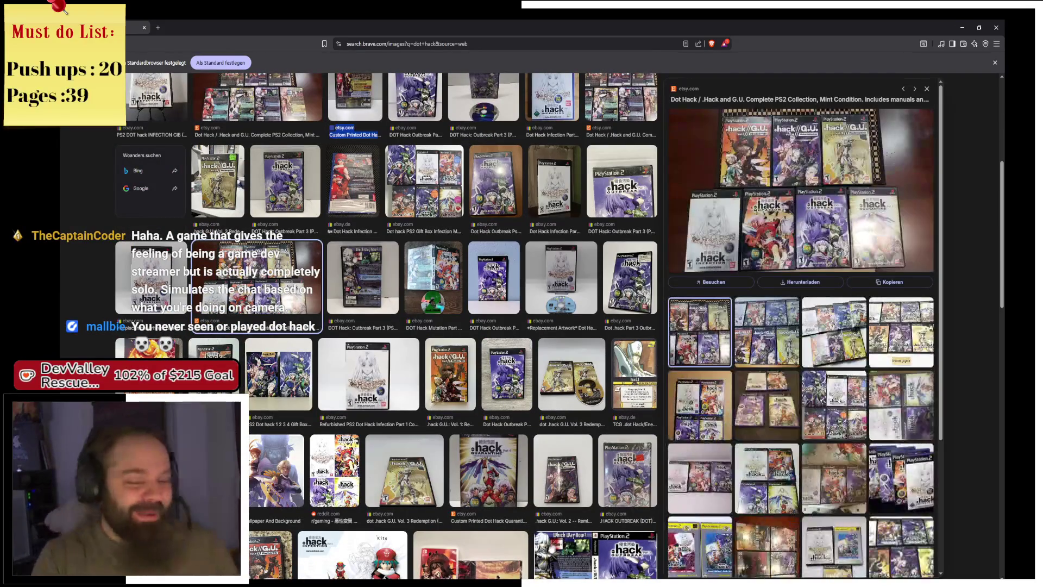
left_click(213, 356)
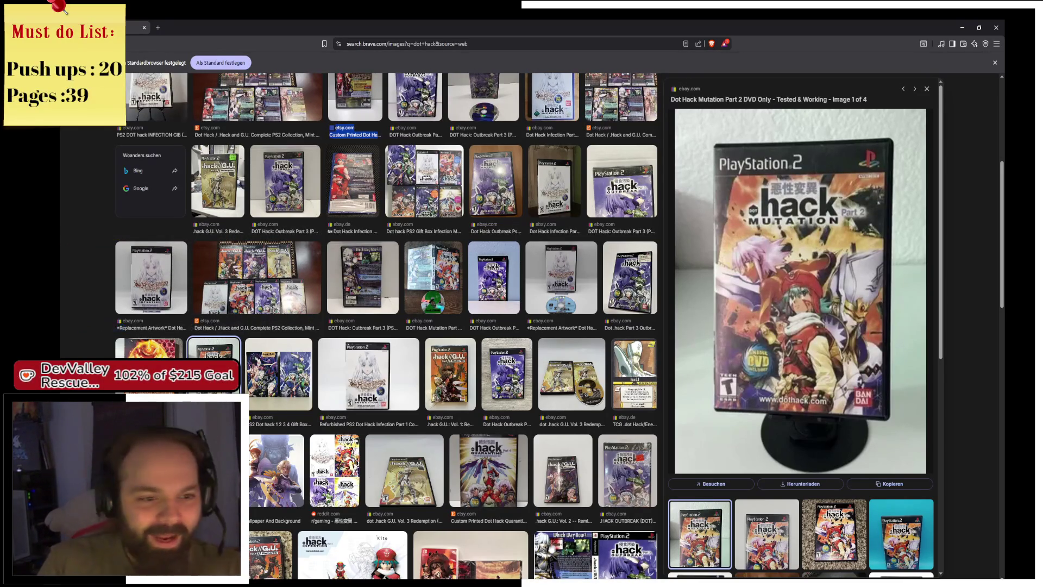
scroll(324, 262, "up", 4)
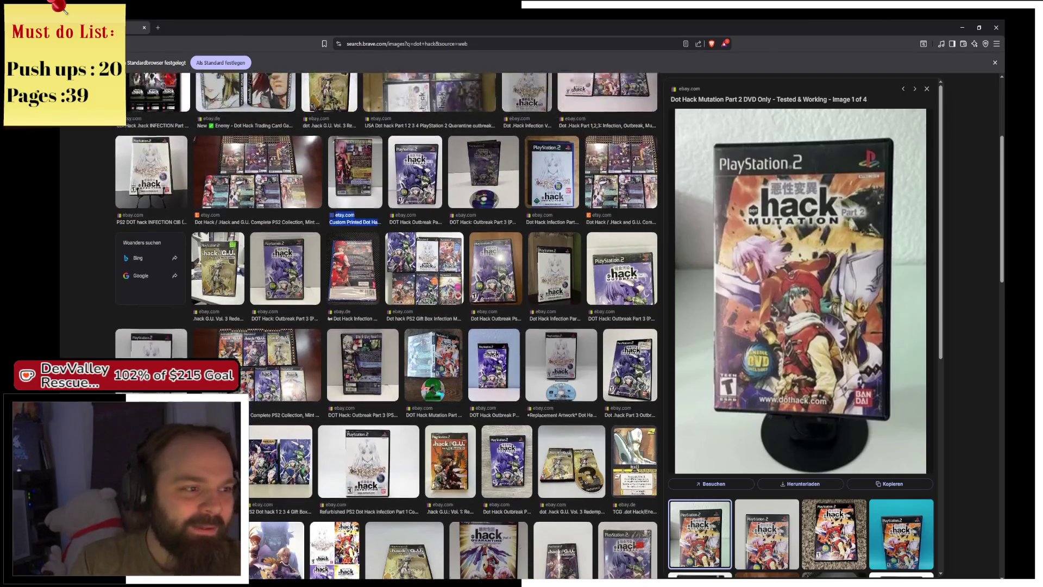
scroll(274, 221, "up", 1)
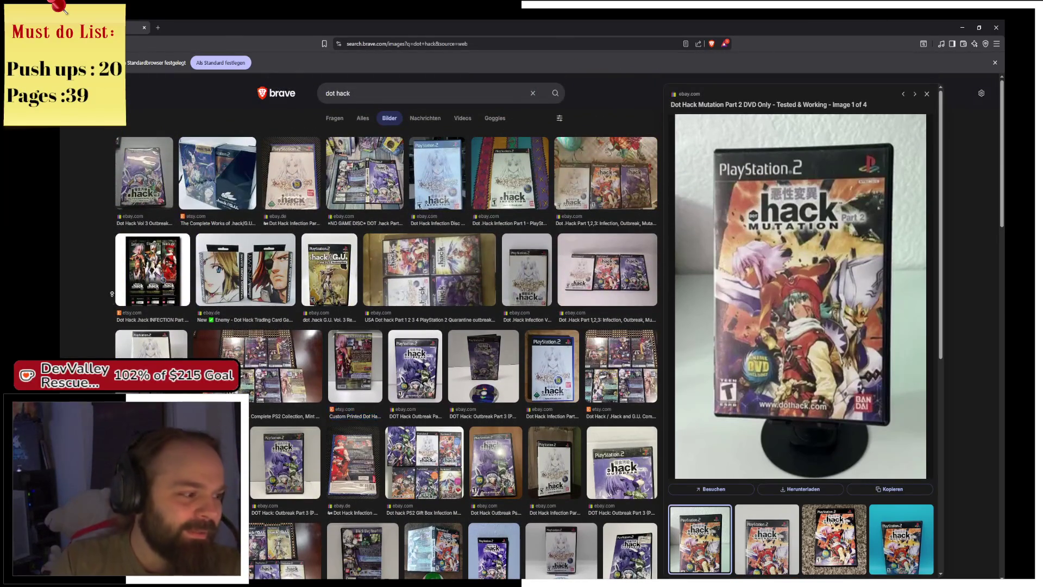
Open the .hack Wikipedia article from all results, then go back
left_click(362, 118)
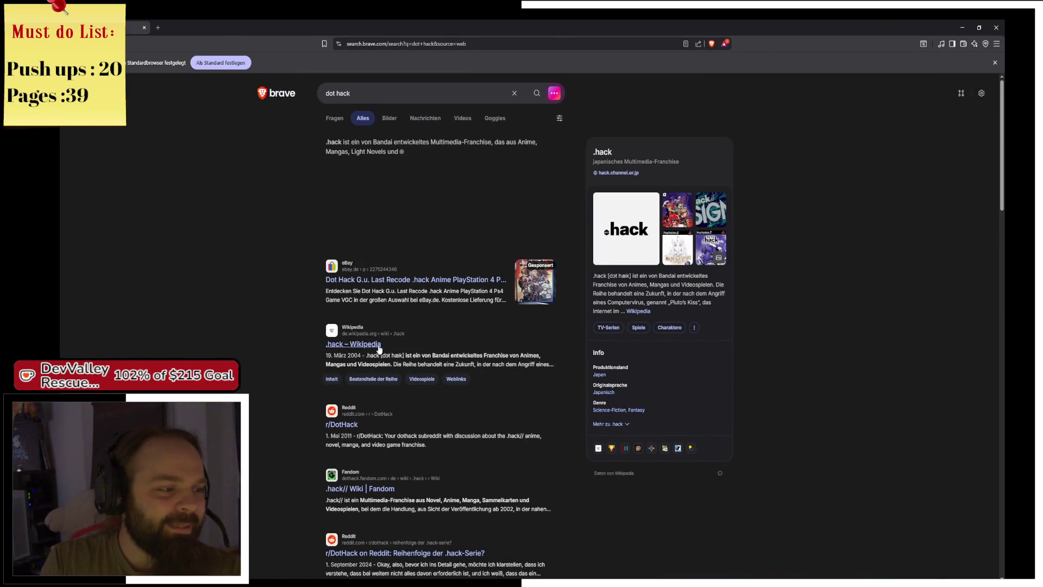
left_click(379, 344)
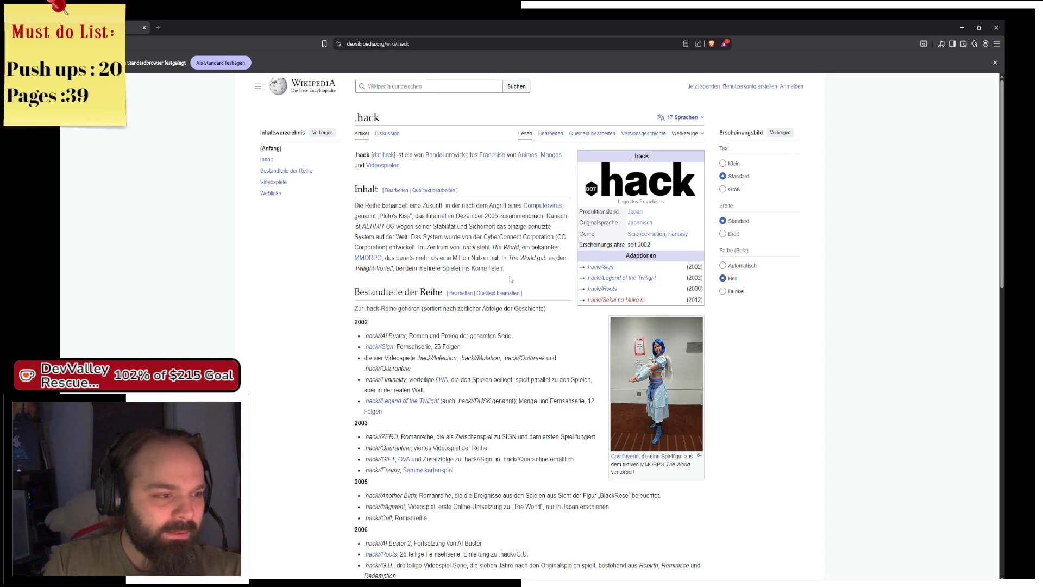
scroll(486, 230, "down", 5)
scroll(486, 230, "up", 5)
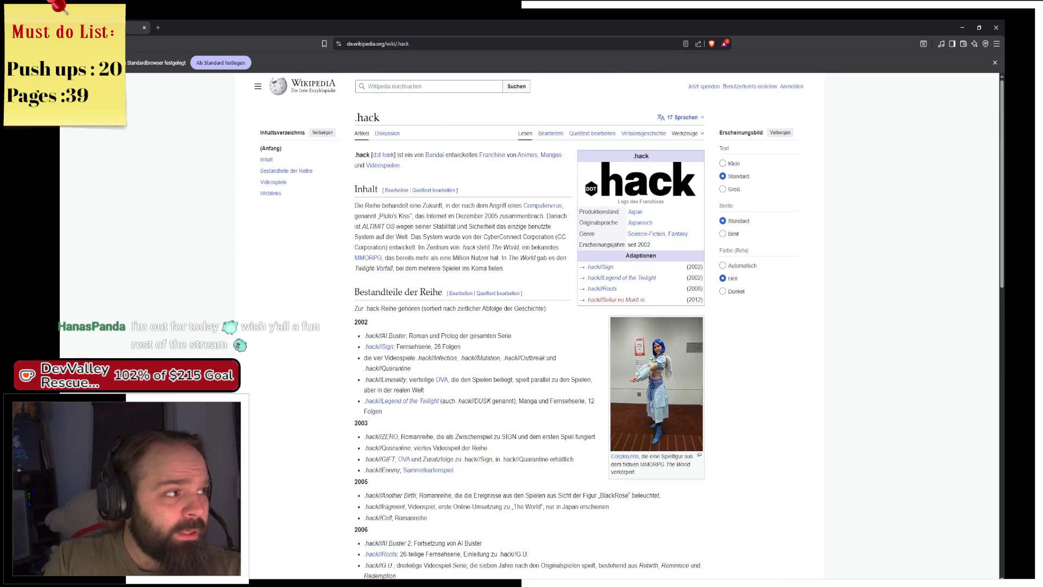
key("alt+Left")
Skim the .hack// Wiki on Fandom, then return to the dot hack search results
scroll(323, 197, "down", 5)
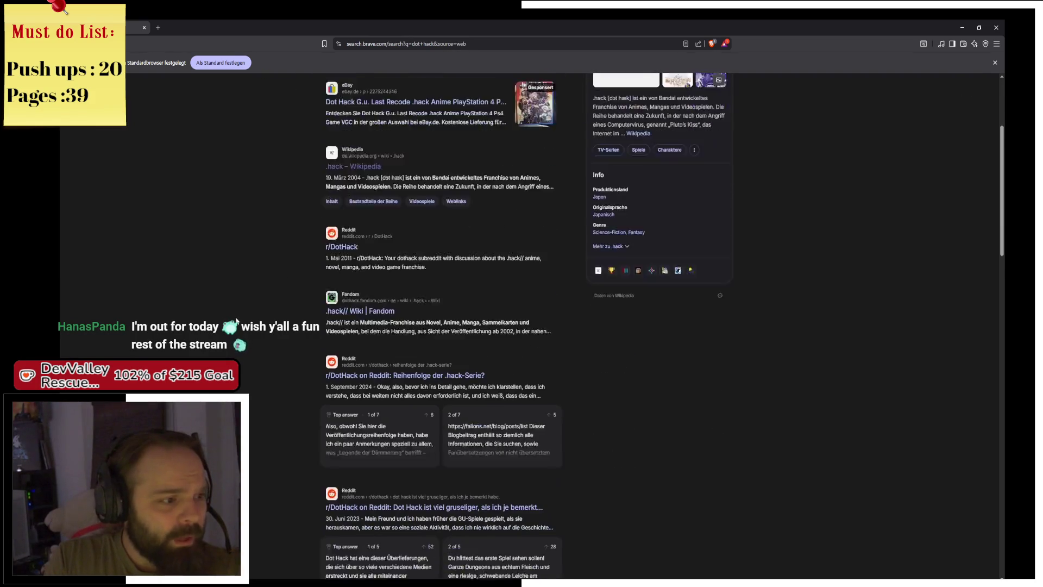
left_click(379, 248)
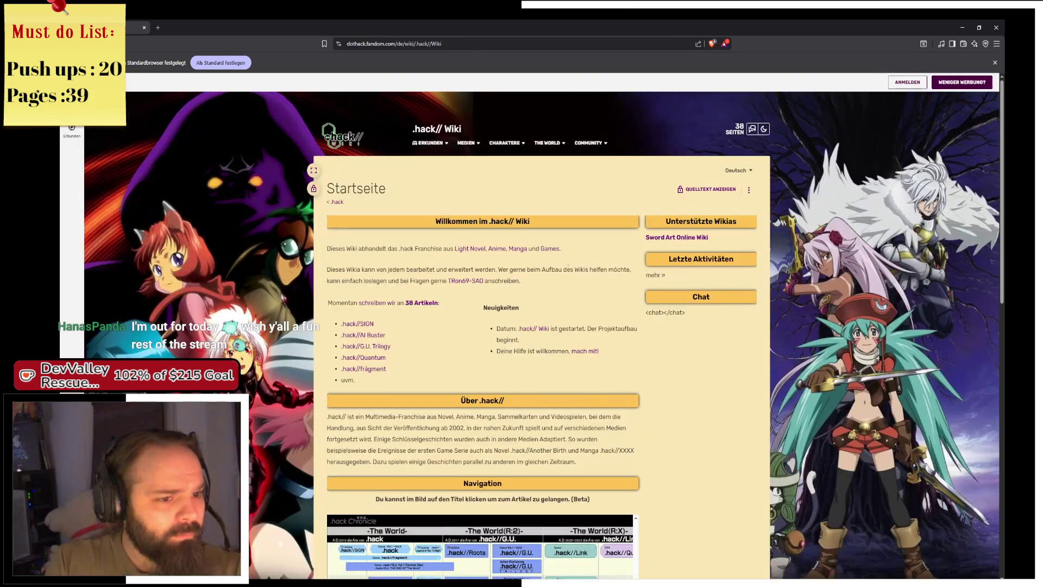
scroll(565, 276, "down", 6)
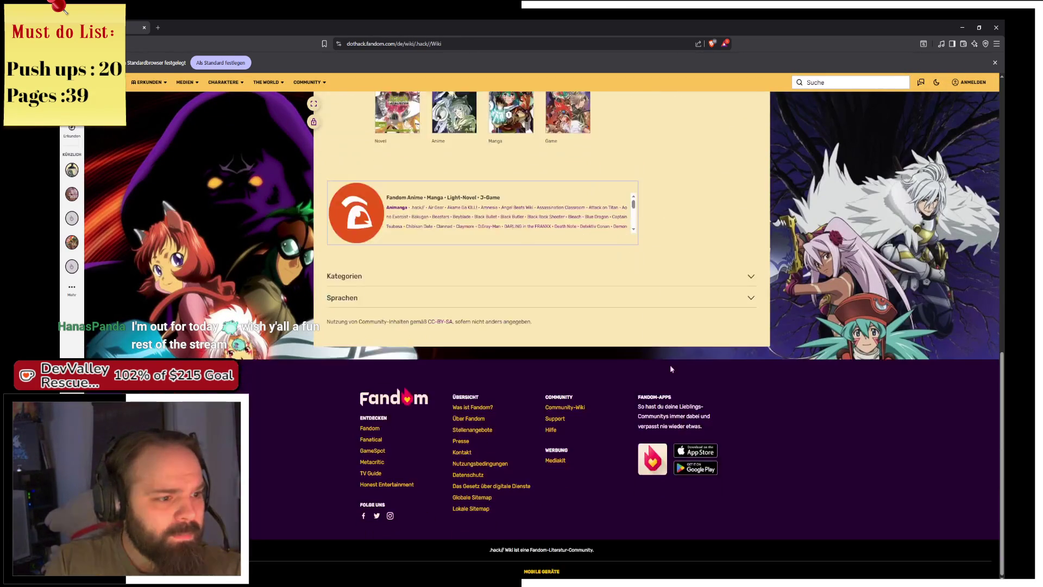
scroll(678, 168, "up", 7)
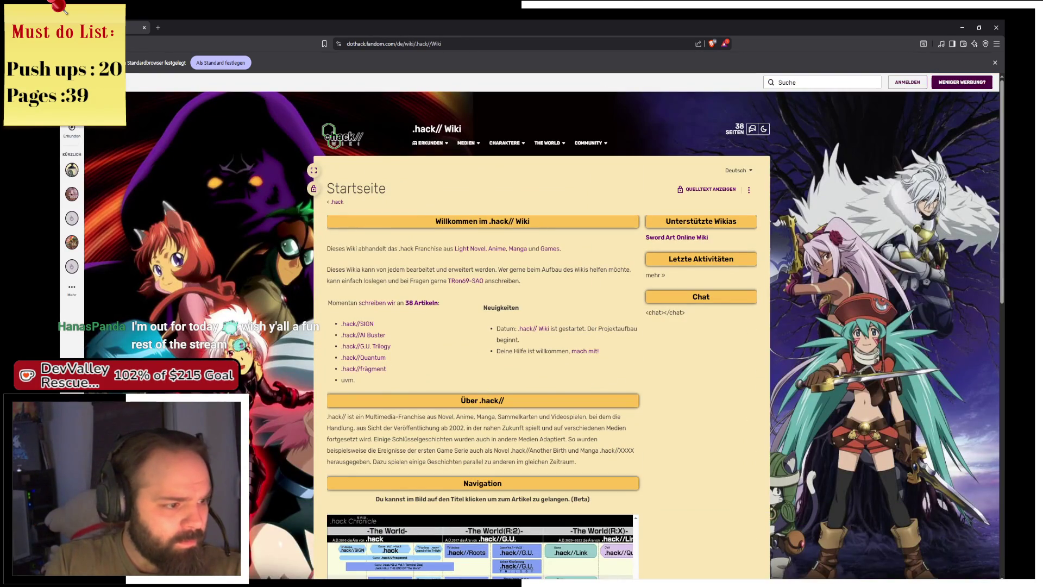
key("alt+Left")
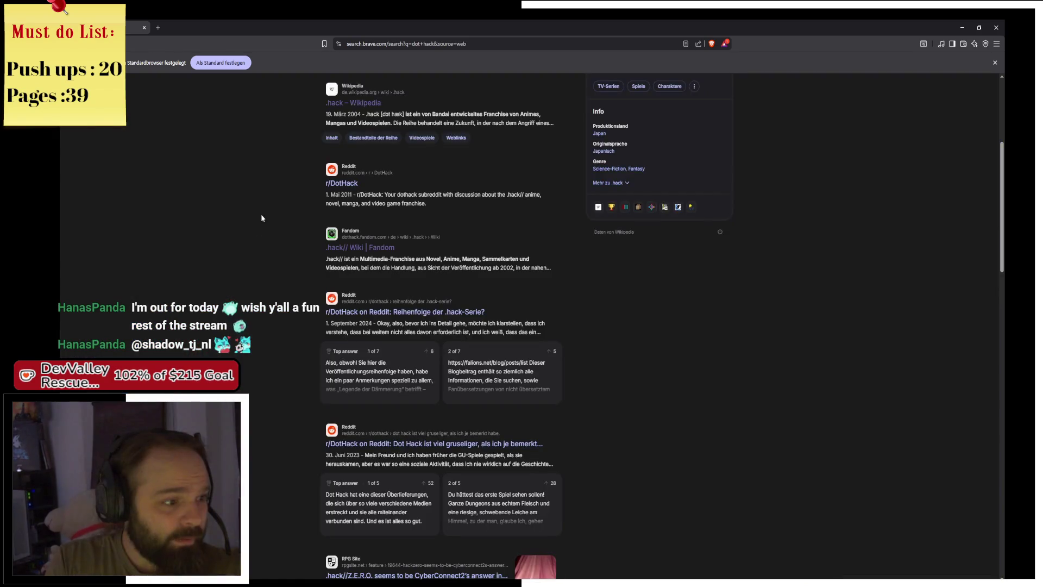
scroll(261, 214, "down", 5)
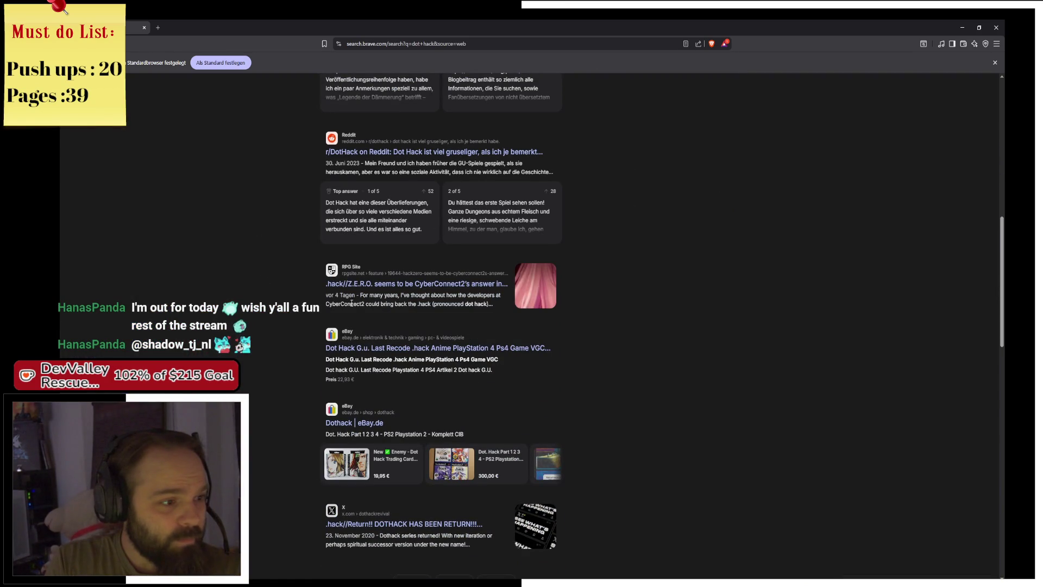
scroll(306, 188, "up", 10)
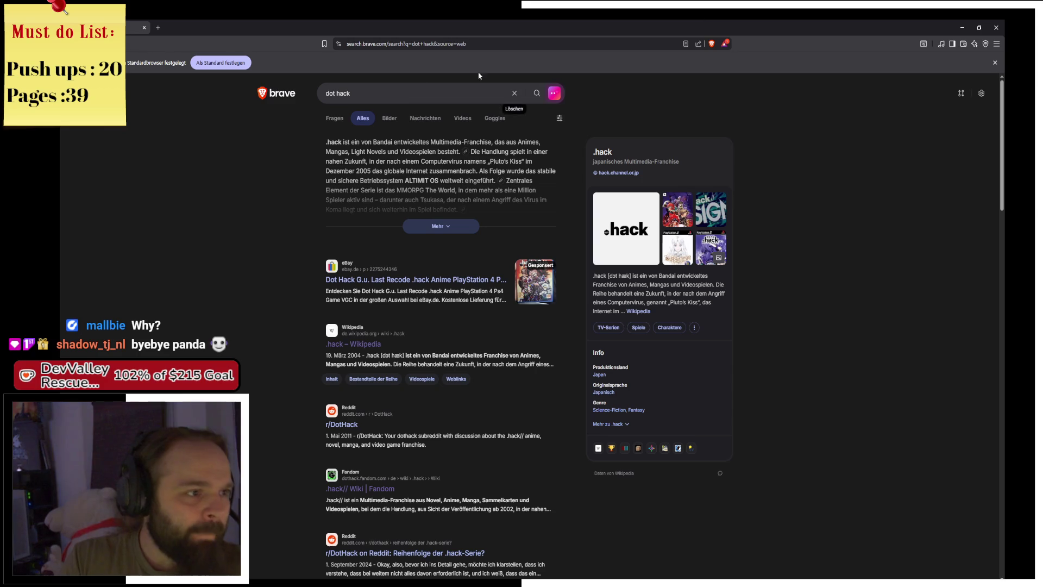
Switch to dot hack image results and preview the Infection, Quarantine and Outbreak listing images
left_click(402, 124)
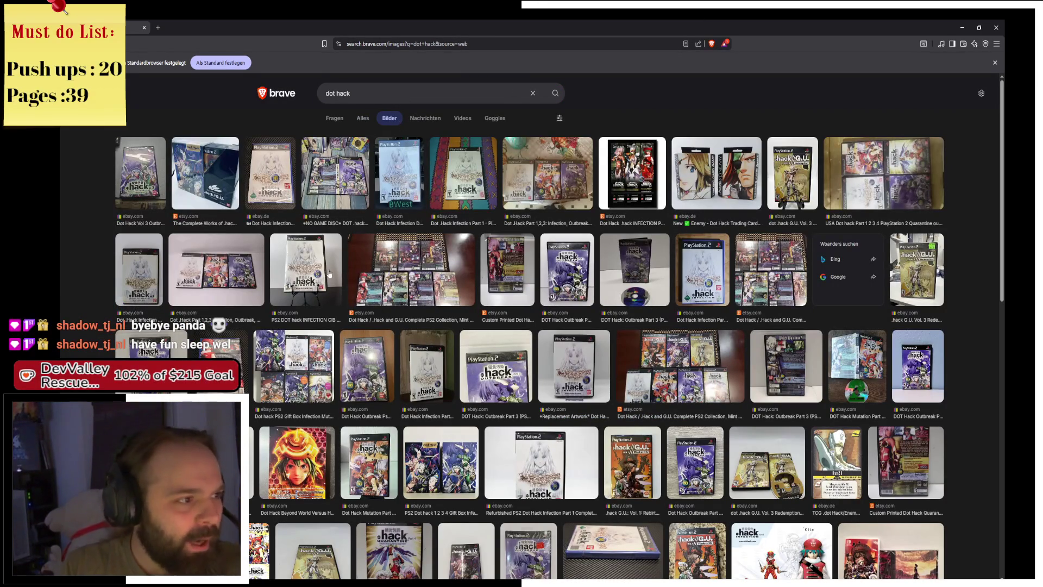
left_click(270, 158)
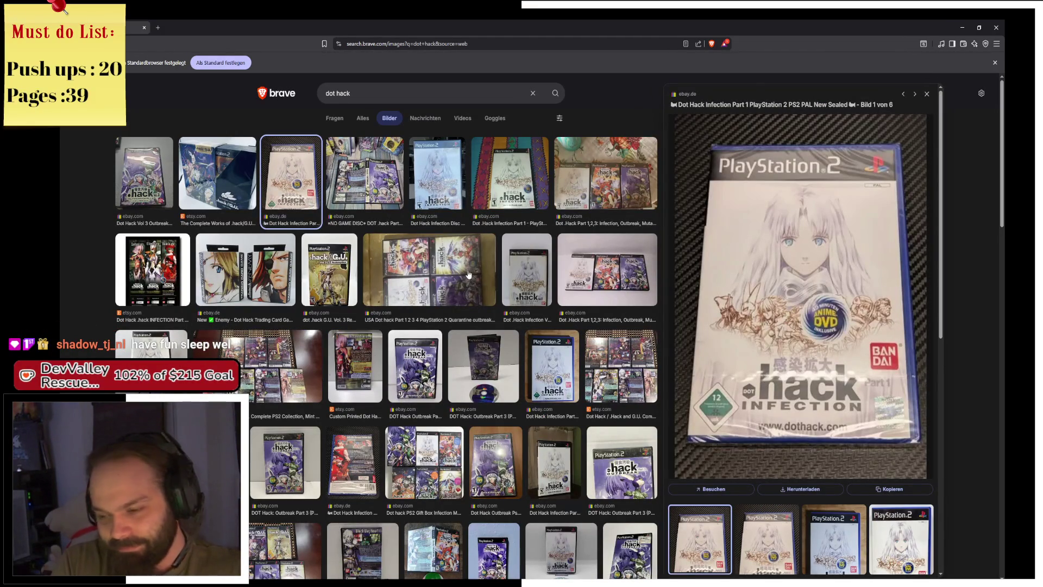
left_click(164, 295)
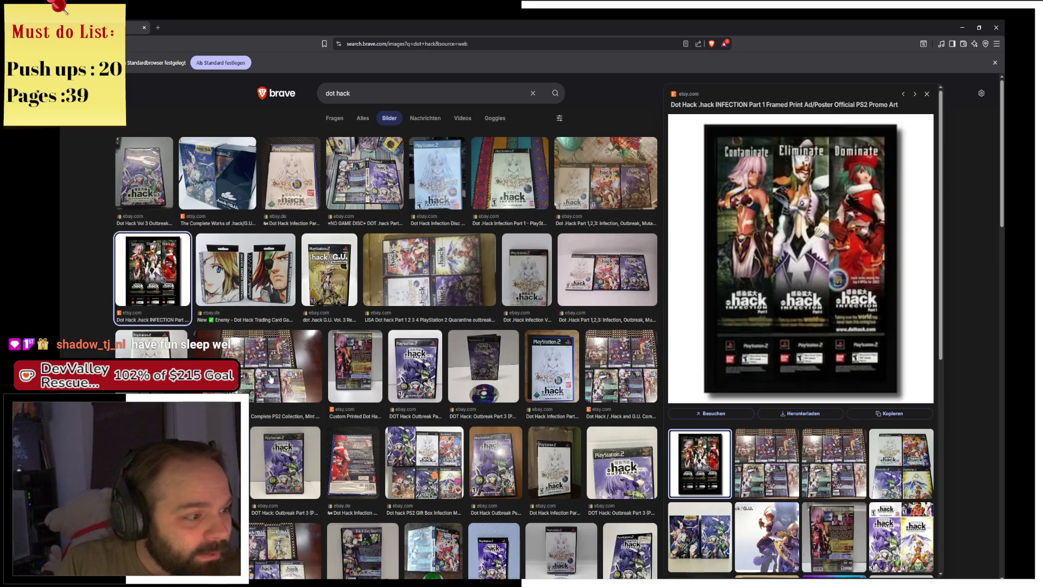
left_click(270, 378)
left_click(367, 376)
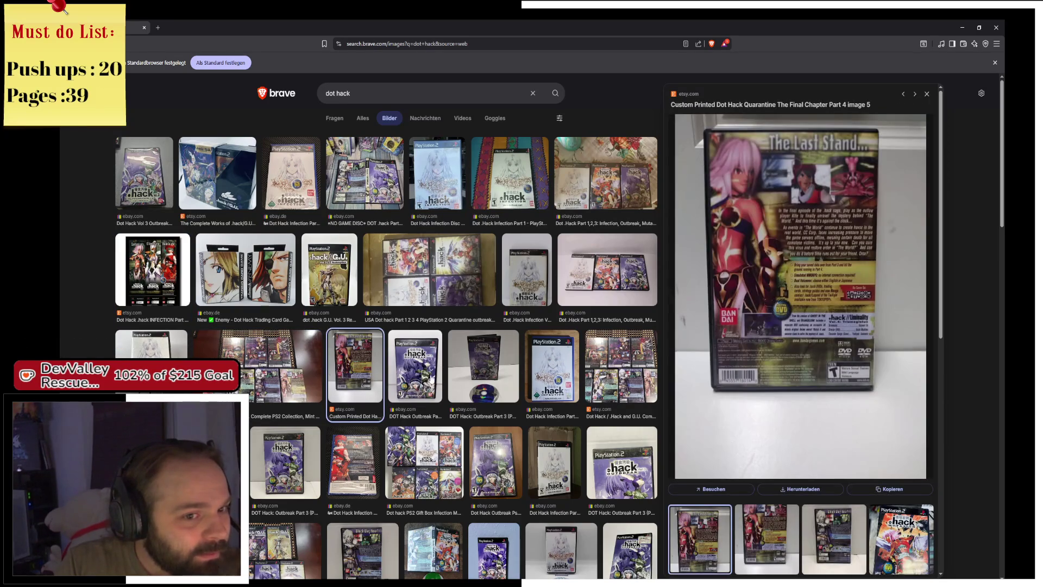
left_click(432, 378)
left_click(462, 379)
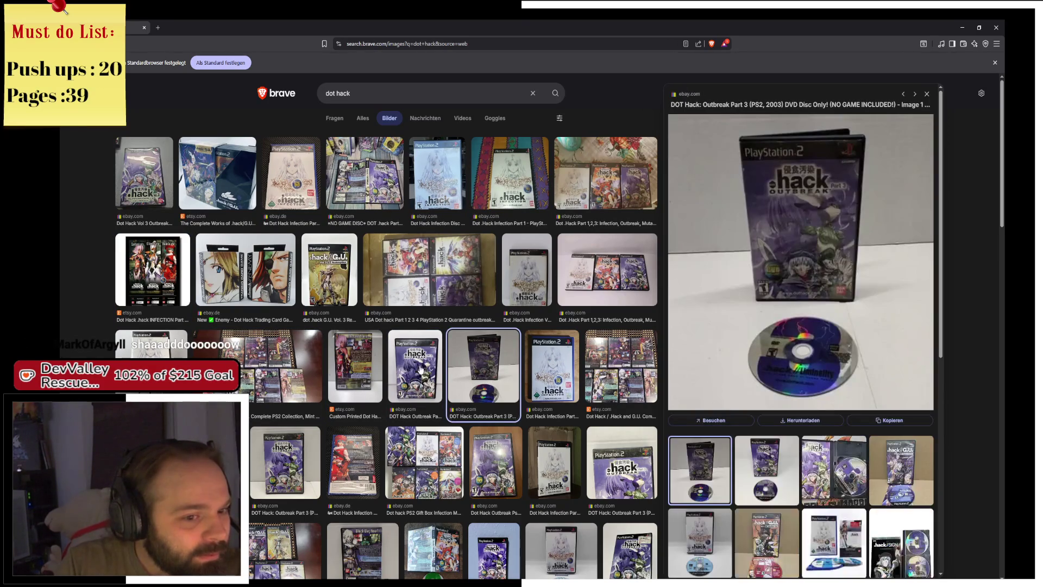
left_click(408, 364)
Scroll further and preview the Outbreak Part 3, G.U. Vol. 3 Redemption and Mutation listings
scroll(408, 365, "down", 2)
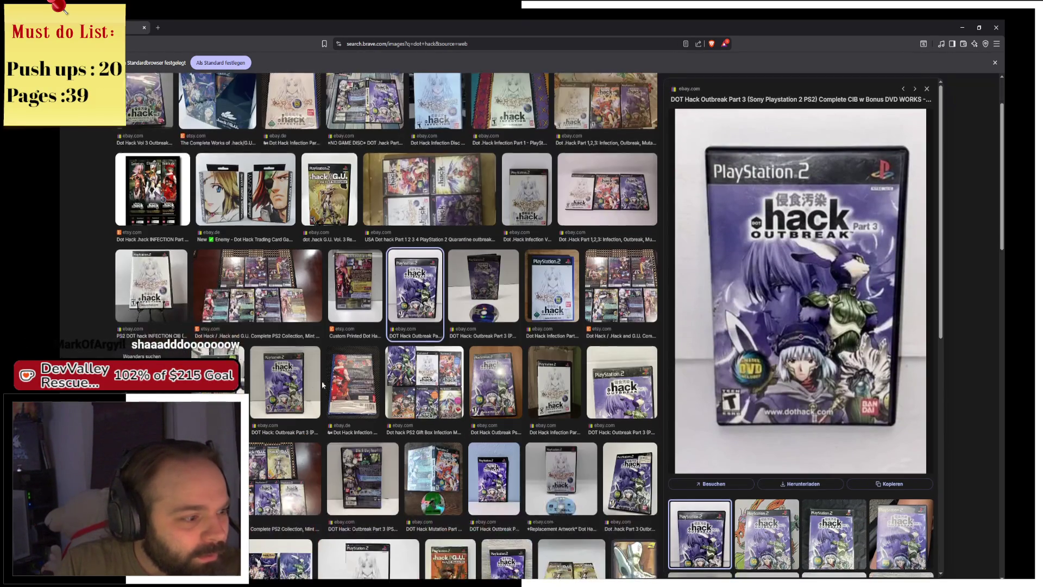
left_click(278, 372)
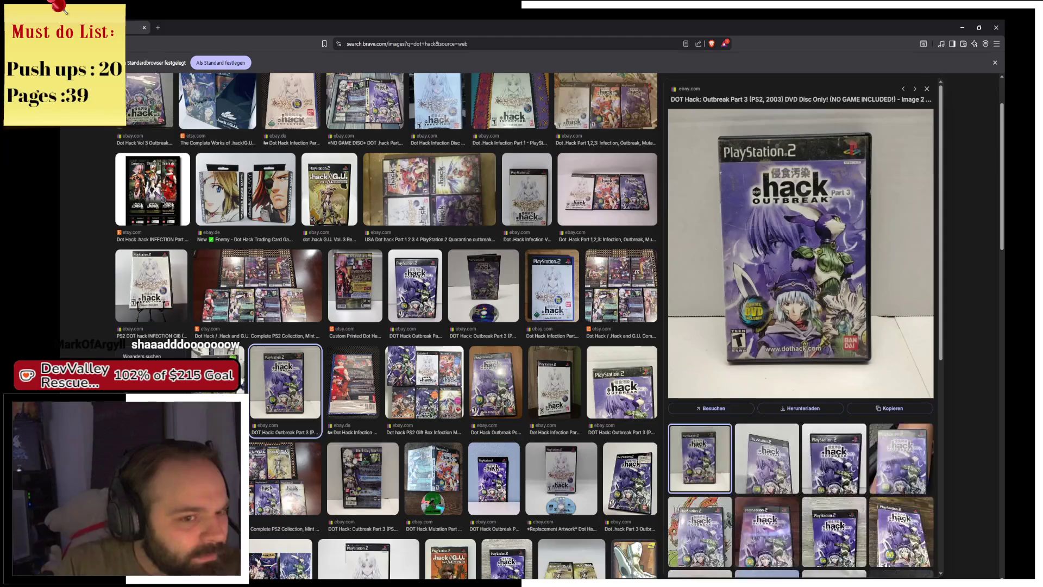
left_click(228, 381)
scroll(241, 328, "down", 5)
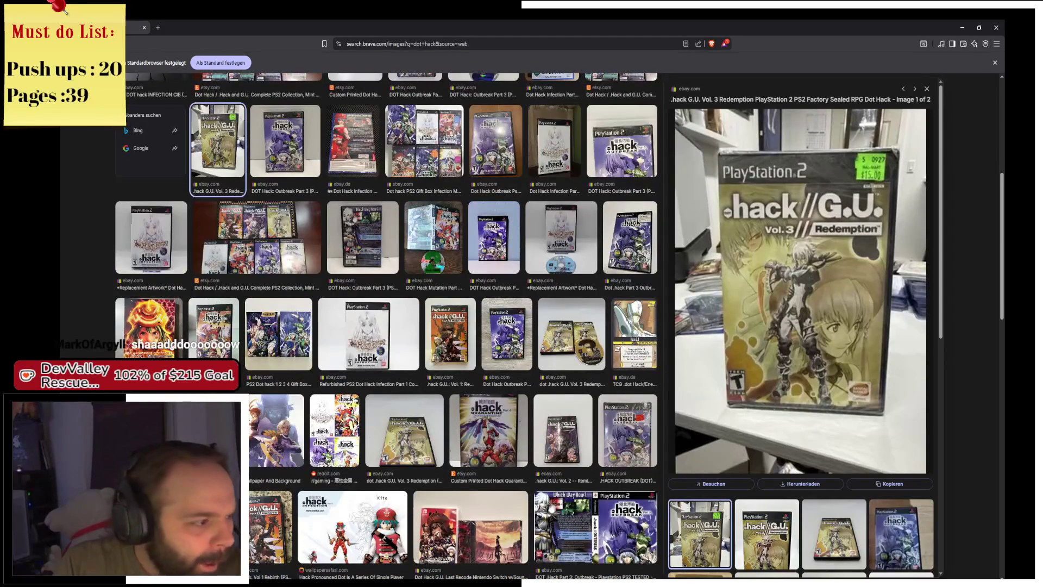
left_click(231, 331)
scroll(231, 331, "down", 3)
scroll(464, 146, "up", 10)
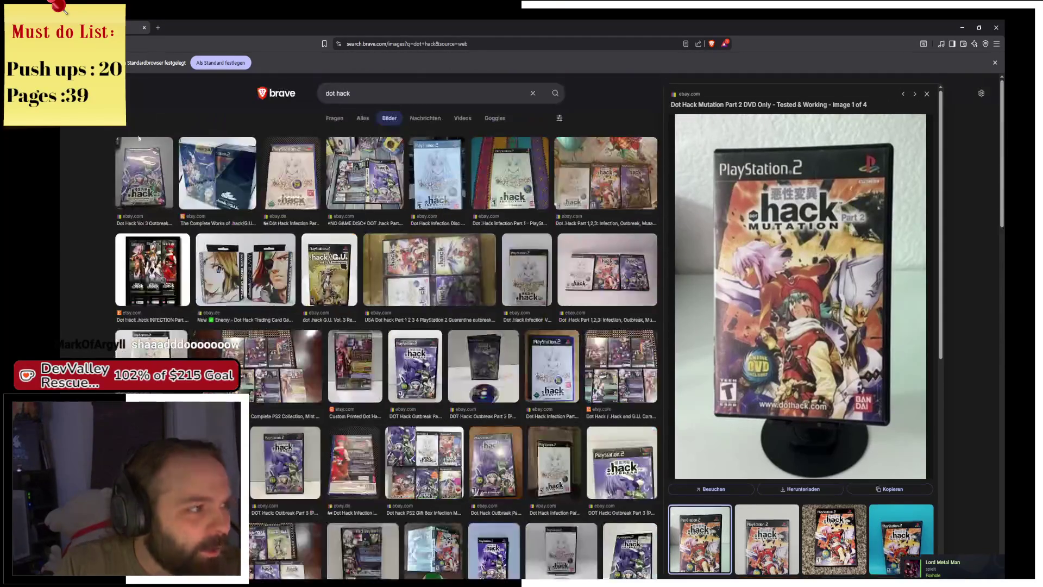
Open a Dot Hack video from the video results and seek ahead along its progress bar
left_click(462, 118)
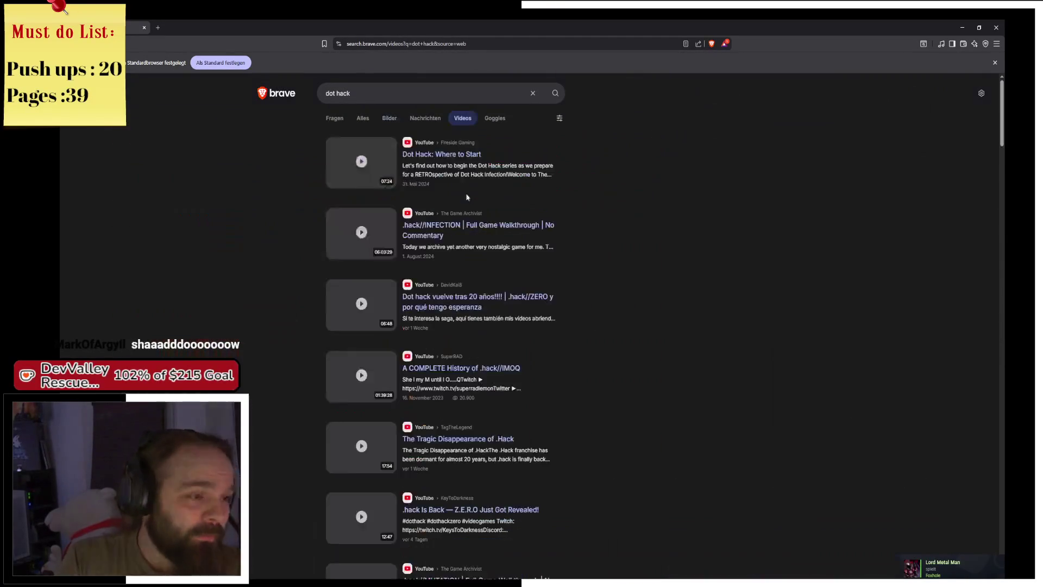
left_click(363, 163)
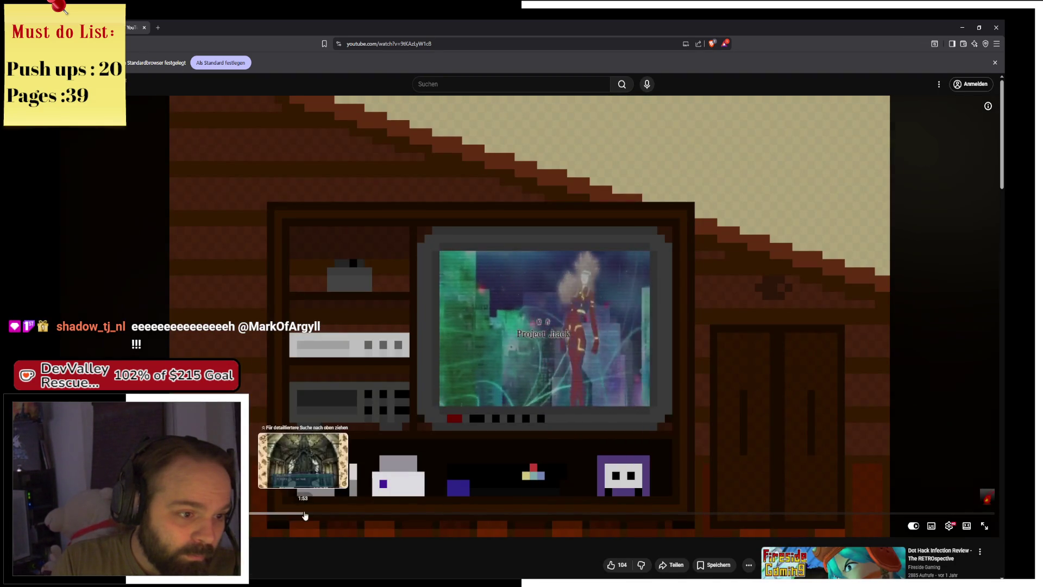
left_click(304, 513)
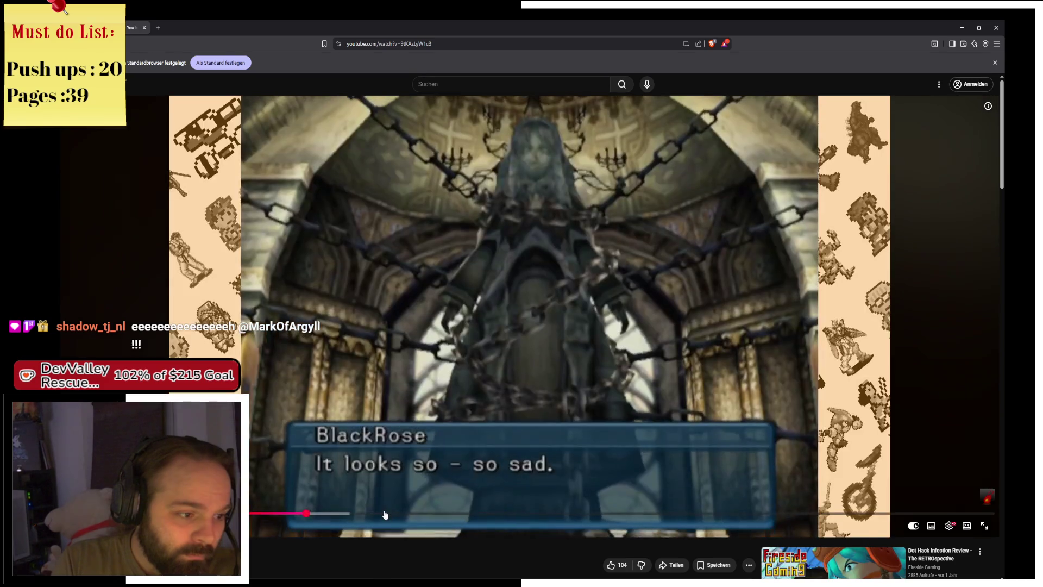
left_click(385, 513)
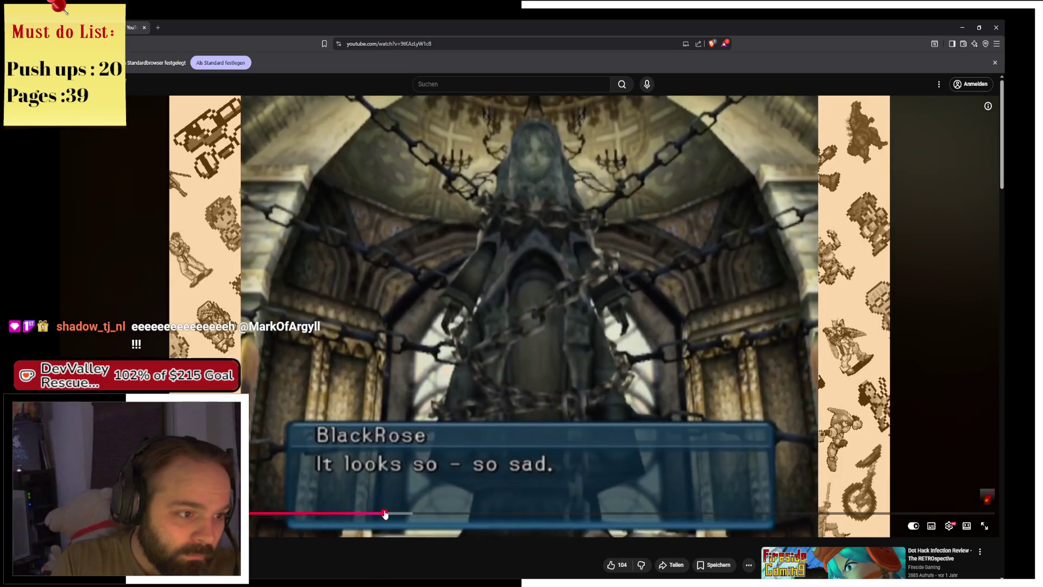
left_click(435, 513)
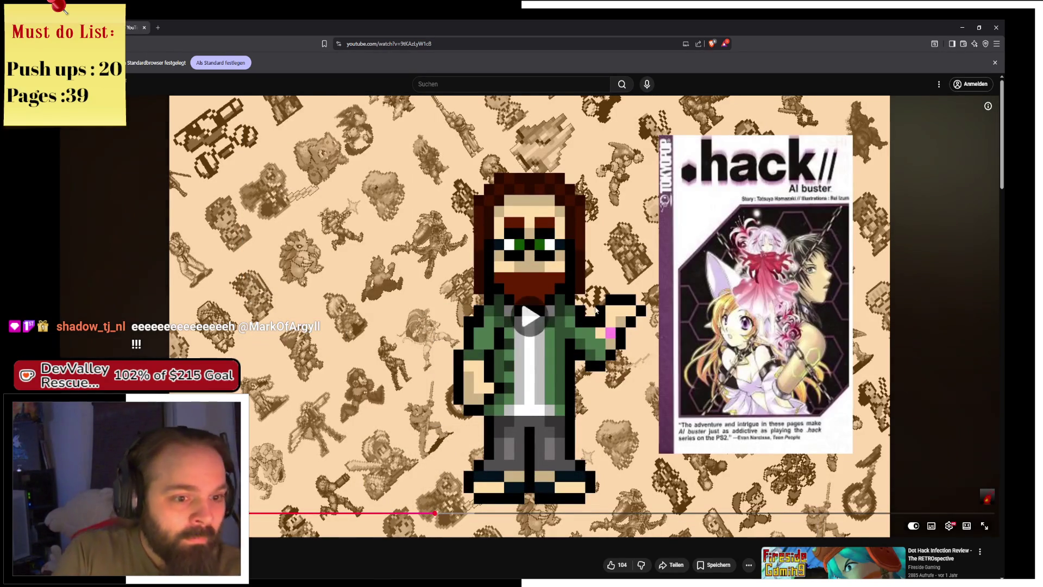
Skip the video forward in ten-second jumps using L and the right arrow key
key("l")
key("l")
key("l")
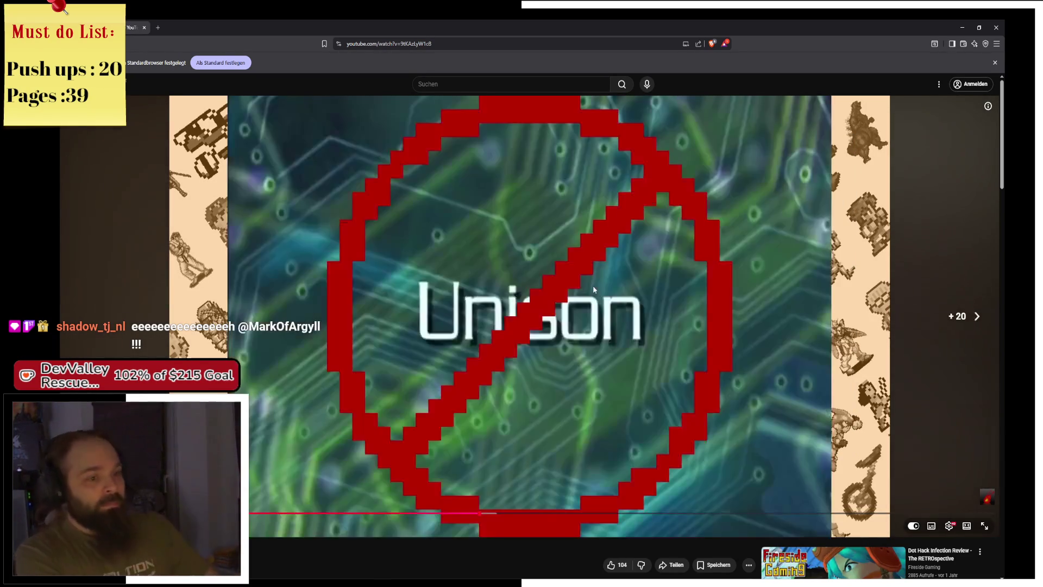
key("Right")
key("Right")
key("Right")
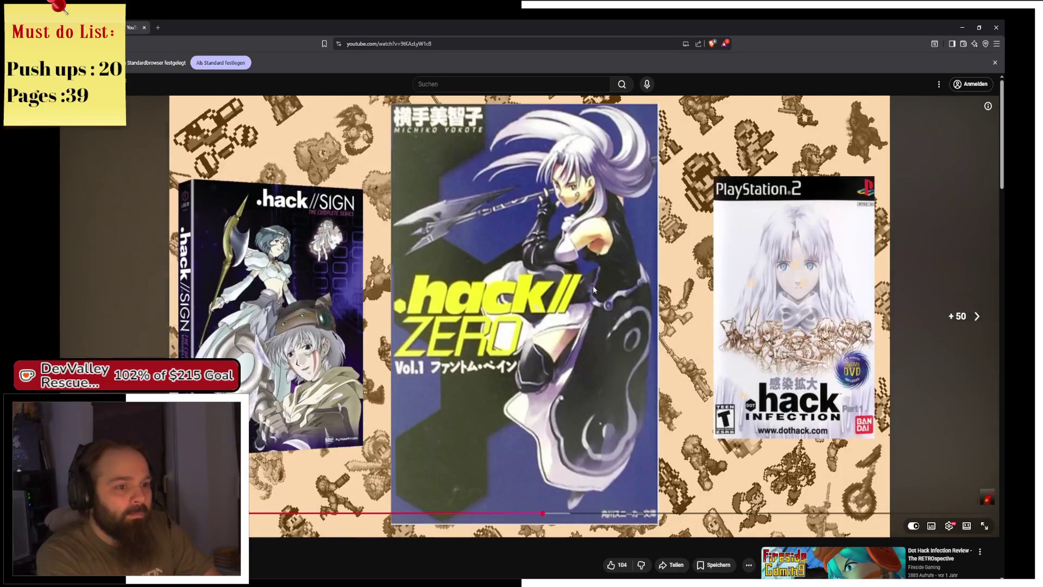
key("Right")
key("Right")
key("Right")
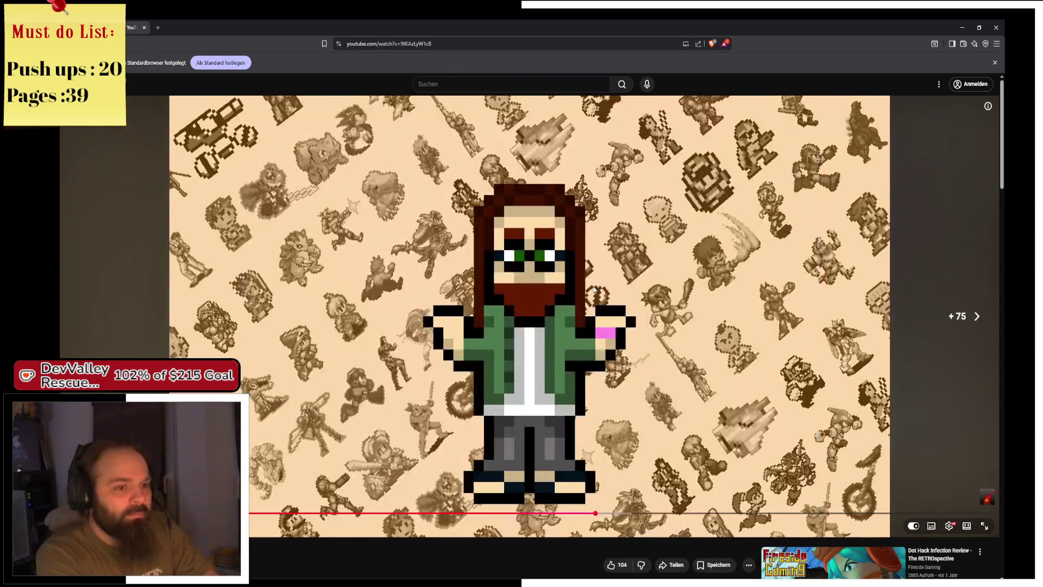
key("Right")
key("Right")
key("Right")
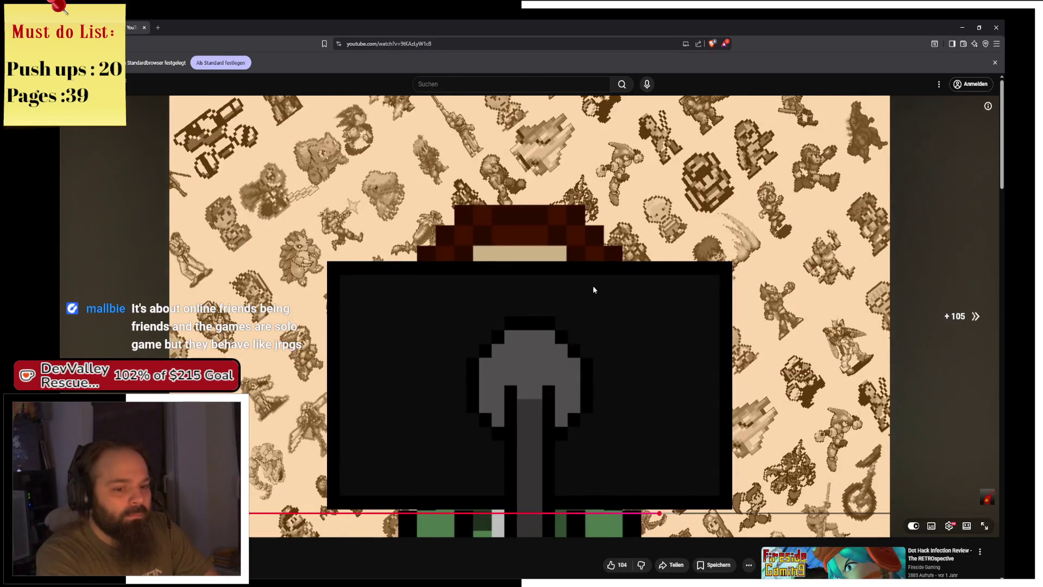
scroll(611, 376, "down", 1)
scroll(611, 374, "down", 2)
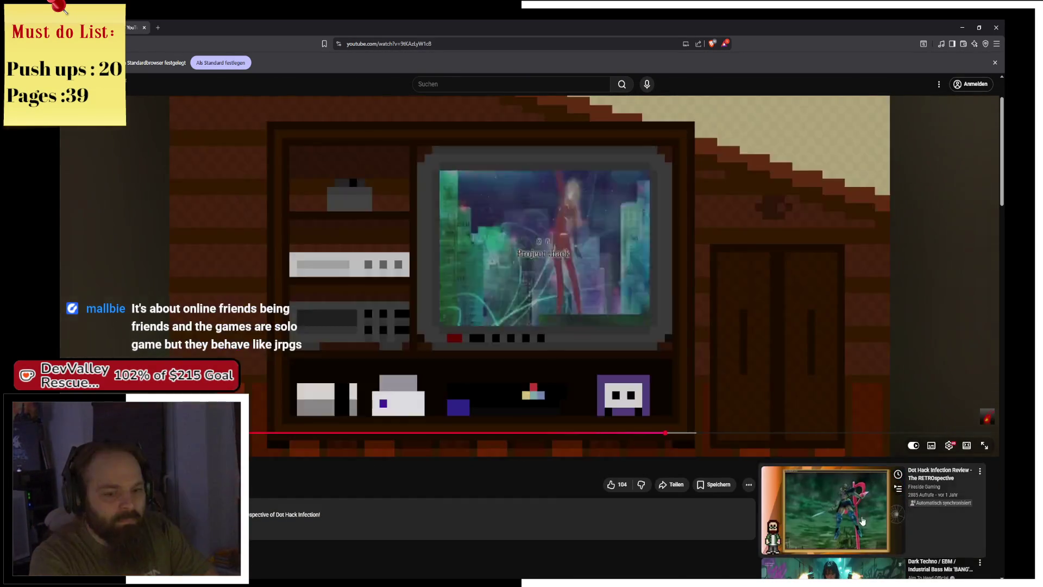
left_click(863, 520)
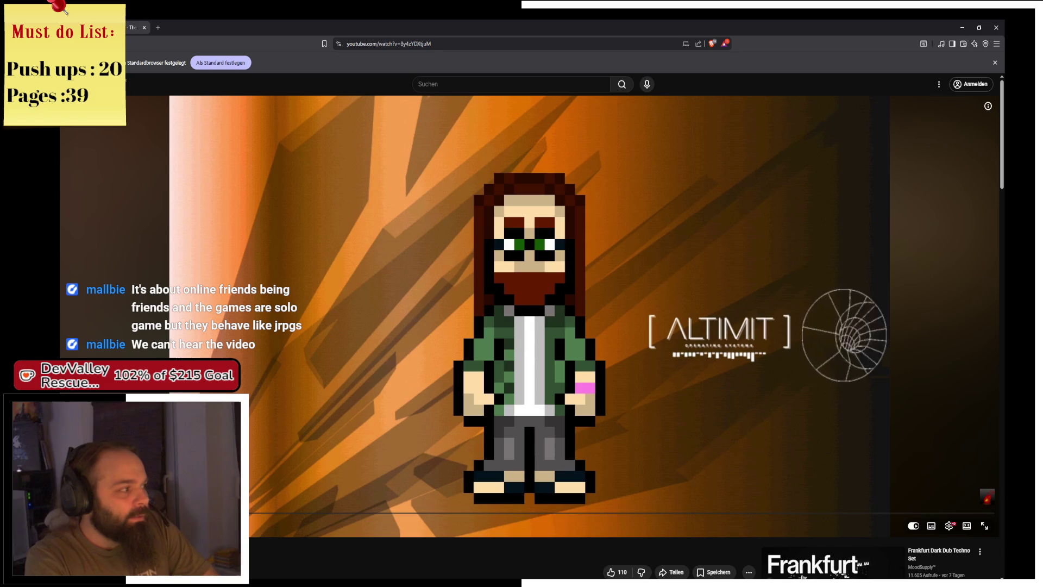
left_click_drag(239, 514, 255, 517)
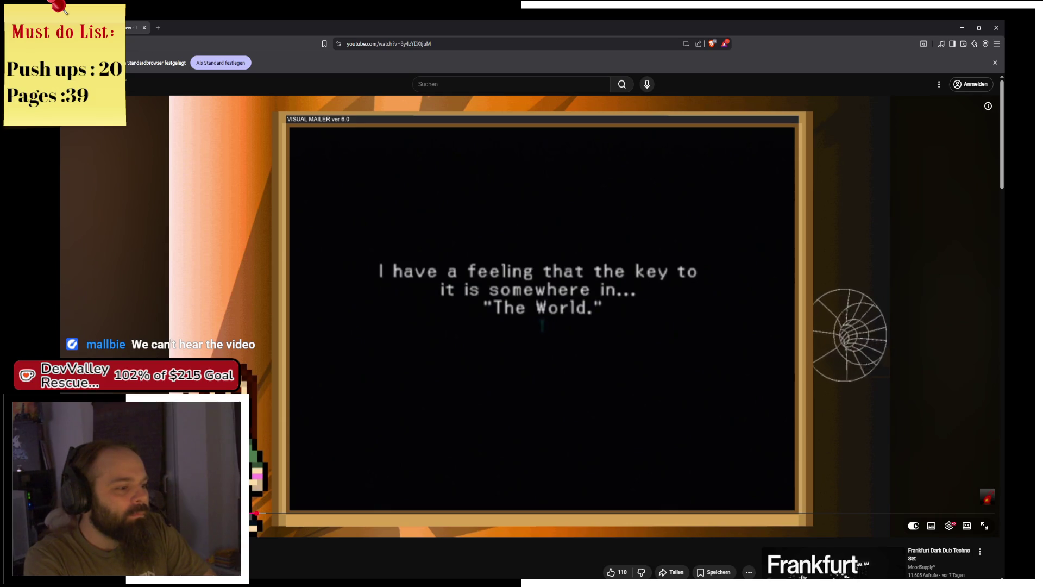
left_click(313, 514)
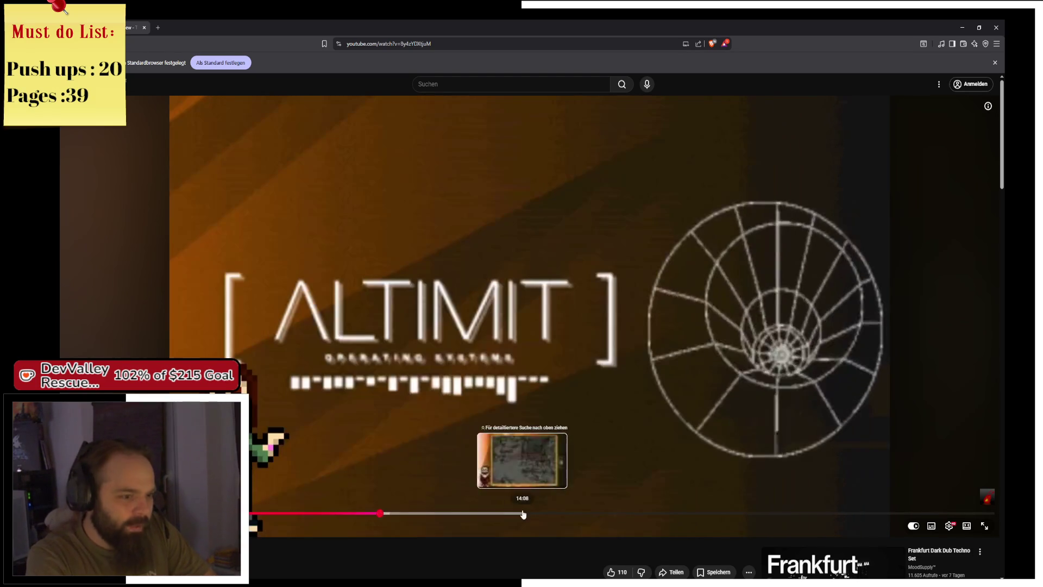
left_click(522, 514)
left_click(616, 514)
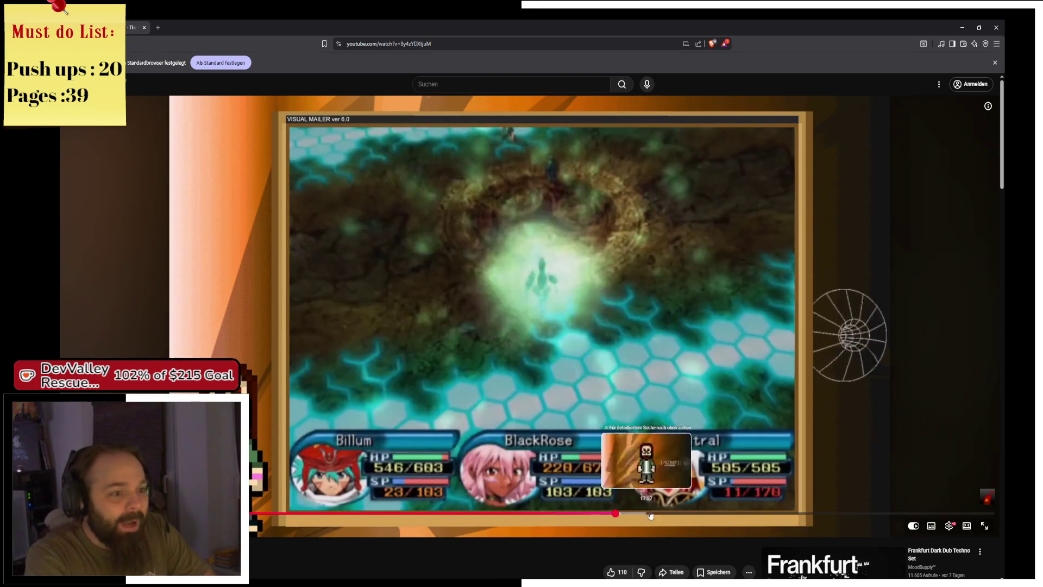
left_click(672, 515)
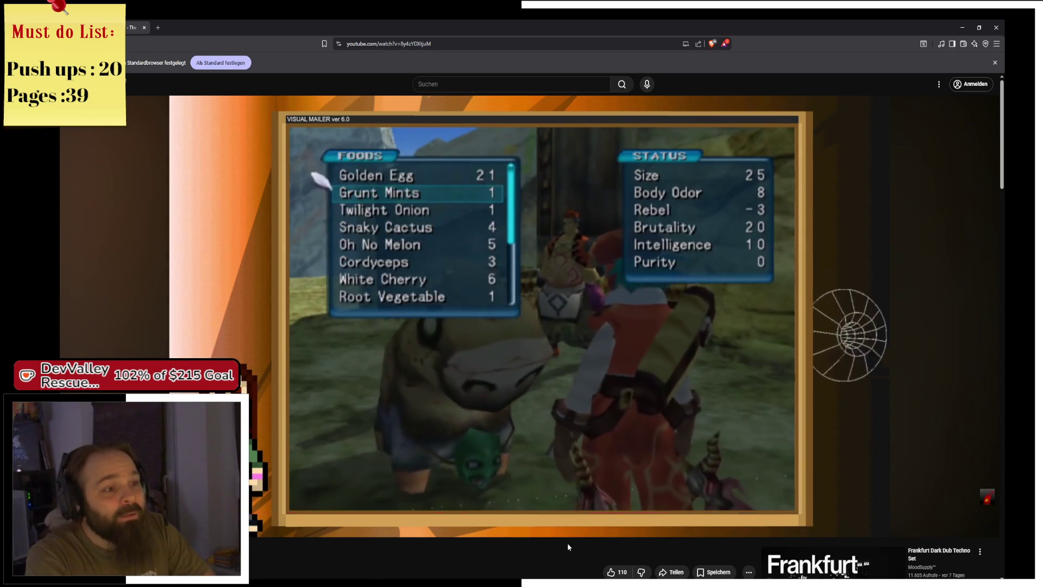
scroll(493, 542, "down", 4)
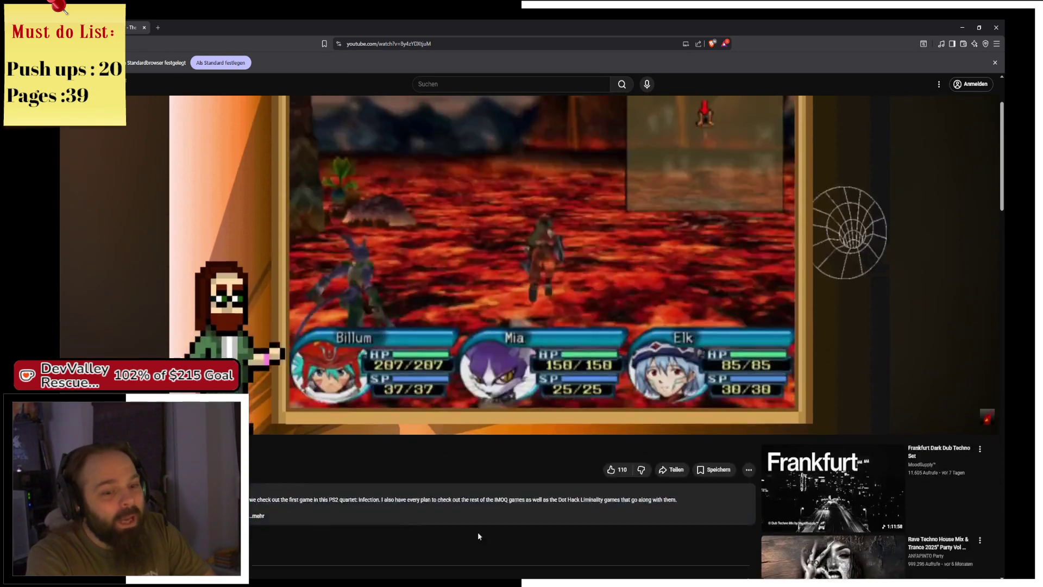
scroll(453, 485, "up", 4)
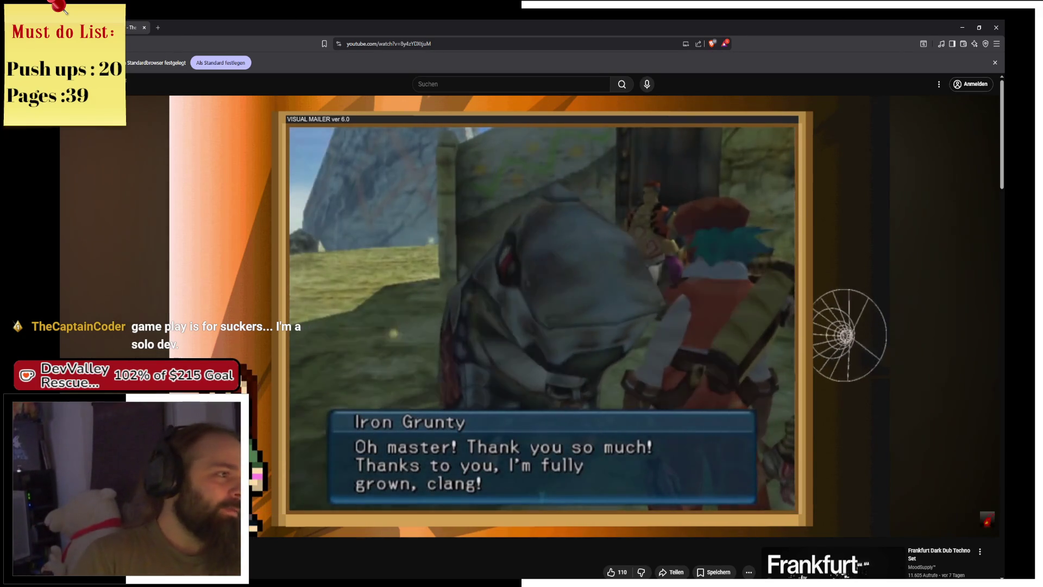
key("alt+Tab")
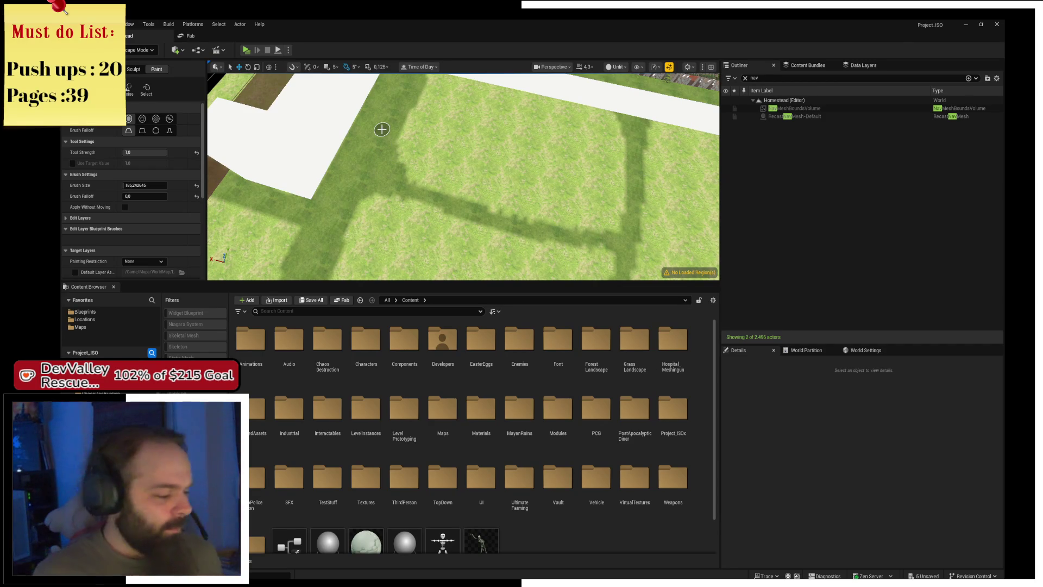
Paint lighter grass strips out from the road and along the field edge
left_click_drag(382, 128, 437, 201)
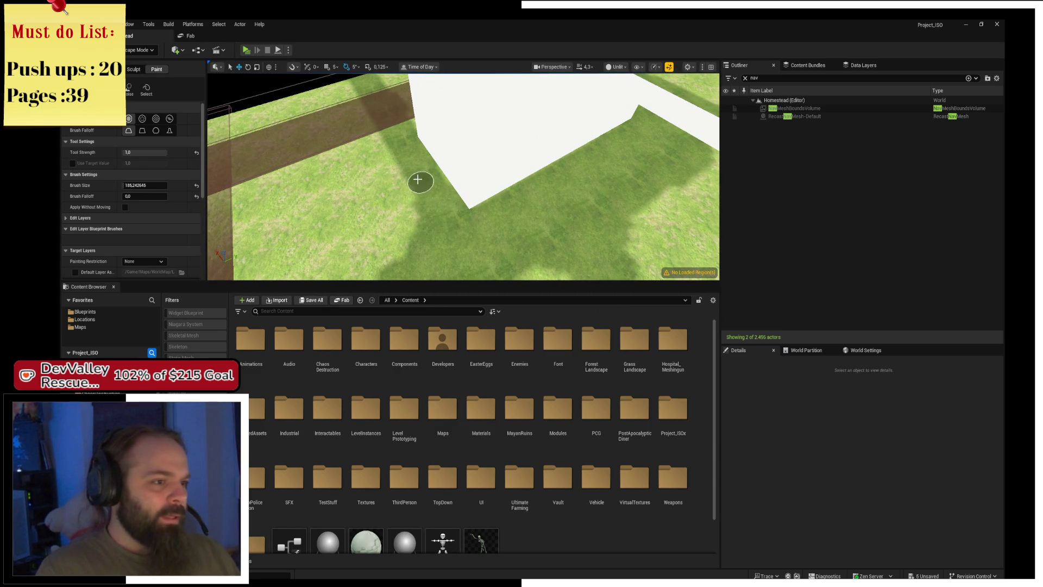
scroll(386, 269, "down", 10)
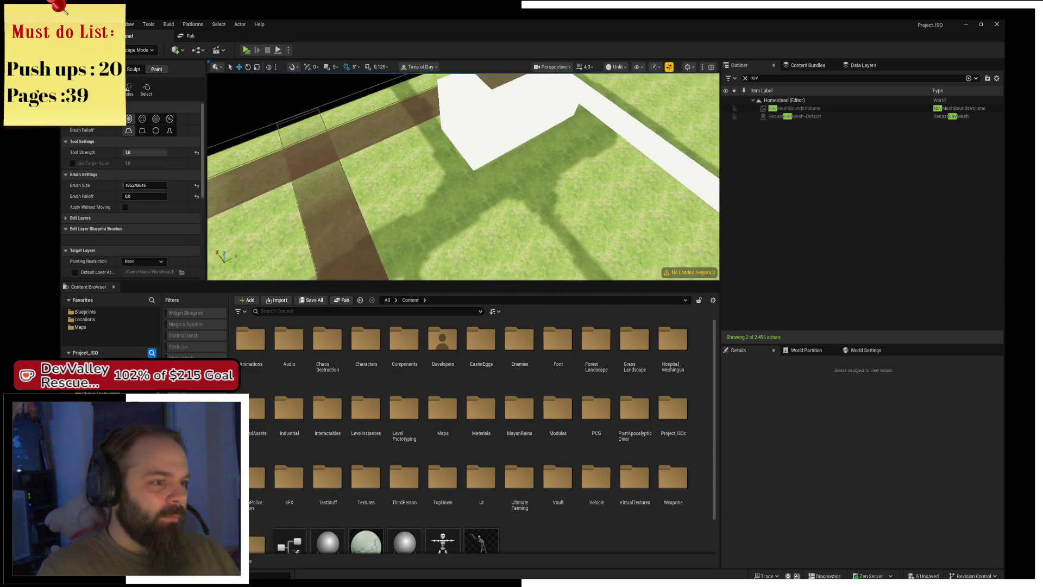
scroll(377, 140, "down", 10)
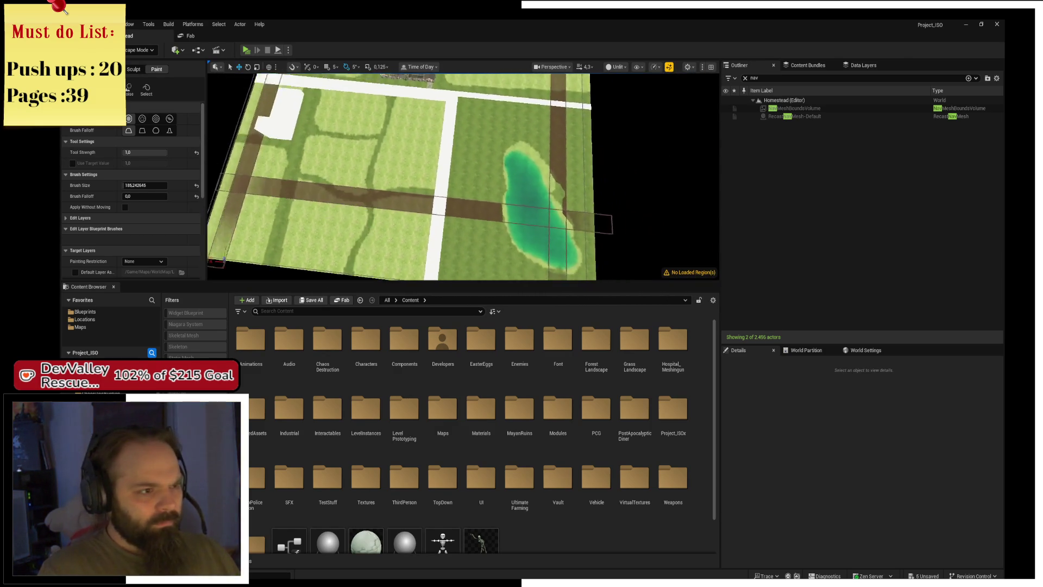
scroll(377, 140, "up", 10)
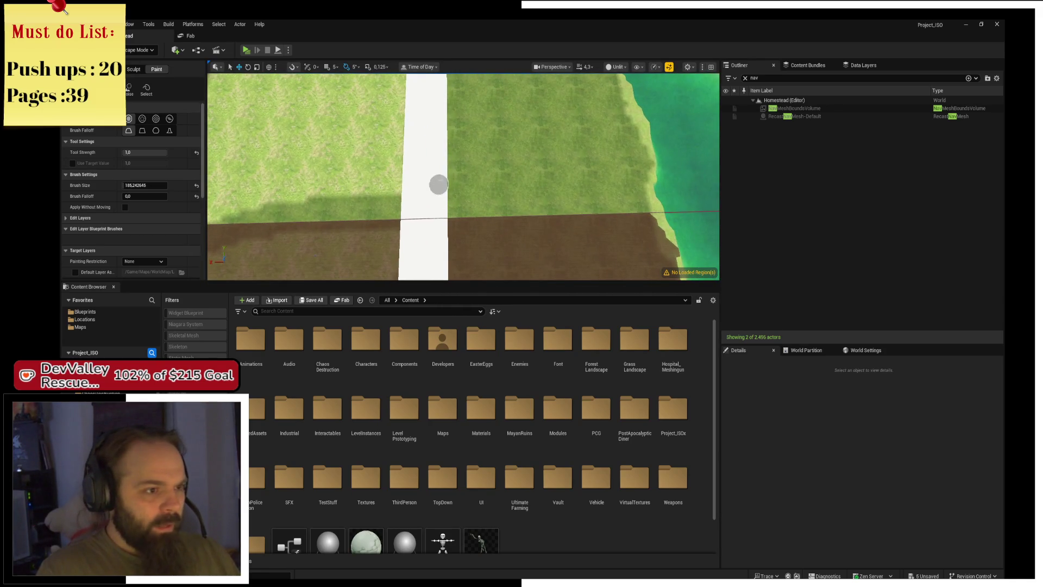
mouse_move(438, 184)
left_mouse_down()
mouse_move(581, 173)
mouse_move(602, 146)
mouse_move(589, 87)
left_mouse_up()
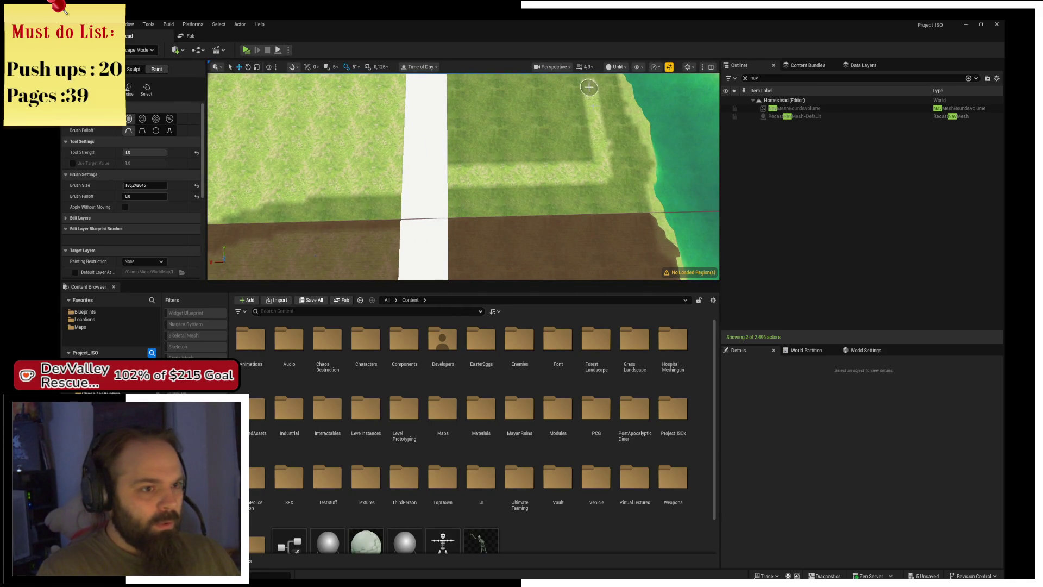
mouse_move(587, 148)
left_mouse_down()
mouse_move(484, 154)
mouse_move(450, 116)
left_mouse_up()
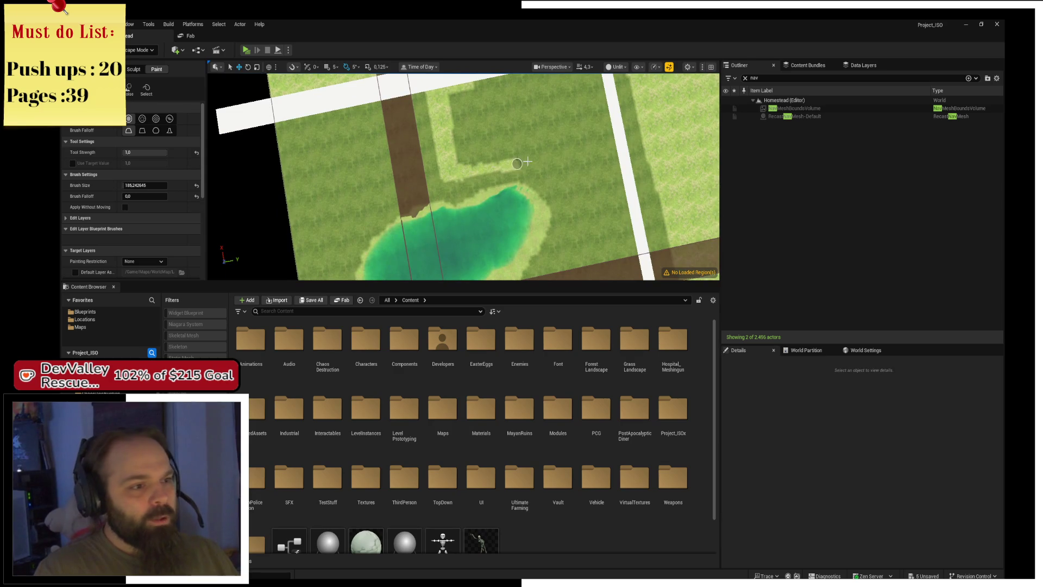
left_click_drag(517, 163, 596, 146)
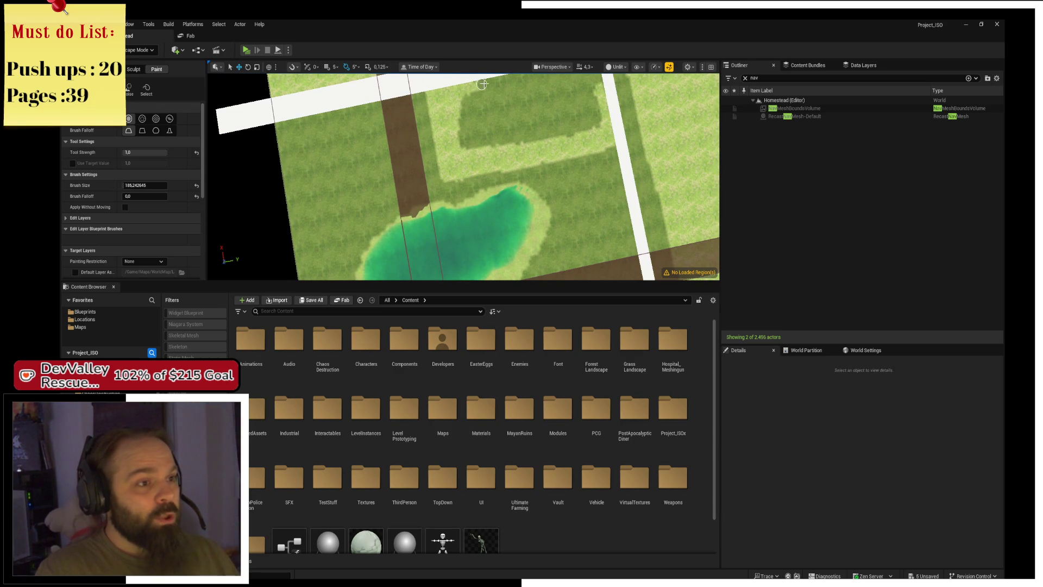
Brighten the dark grass patch beside the white road with light grass strokes
mouse_move(460, 123)
left_mouse_down()
mouse_move(511, 130)
mouse_move(478, 142)
left_mouse_up()
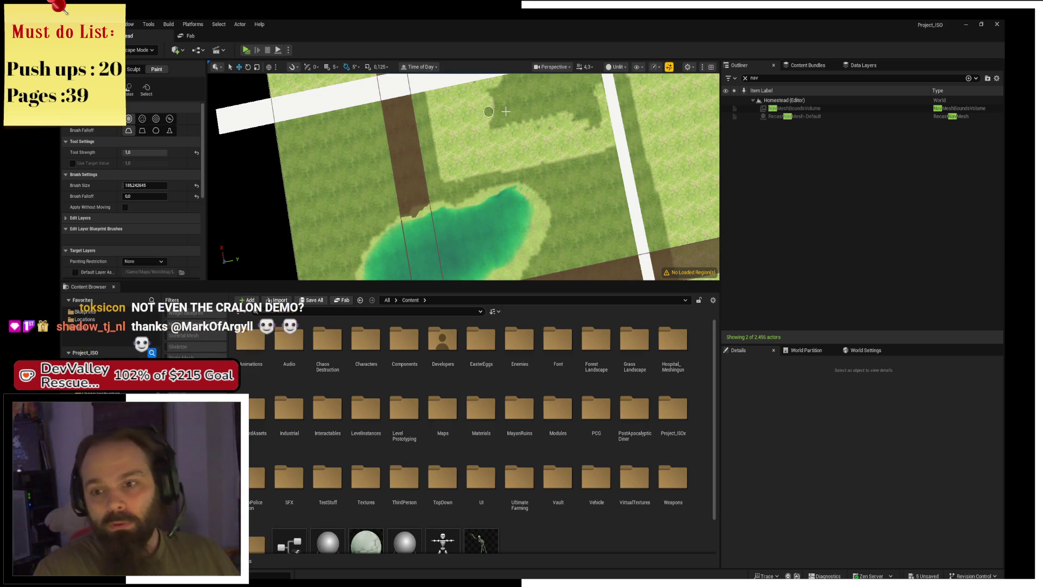
mouse_move(511, 119)
left_mouse_down()
mouse_move(440, 137)
mouse_move(464, 150)
mouse_move(482, 226)
mouse_move(461, 221)
mouse_move(533, 212)
mouse_move(659, 116)
mouse_move(649, 185)
mouse_move(659, 163)
mouse_move(596, 176)
left_mouse_up()
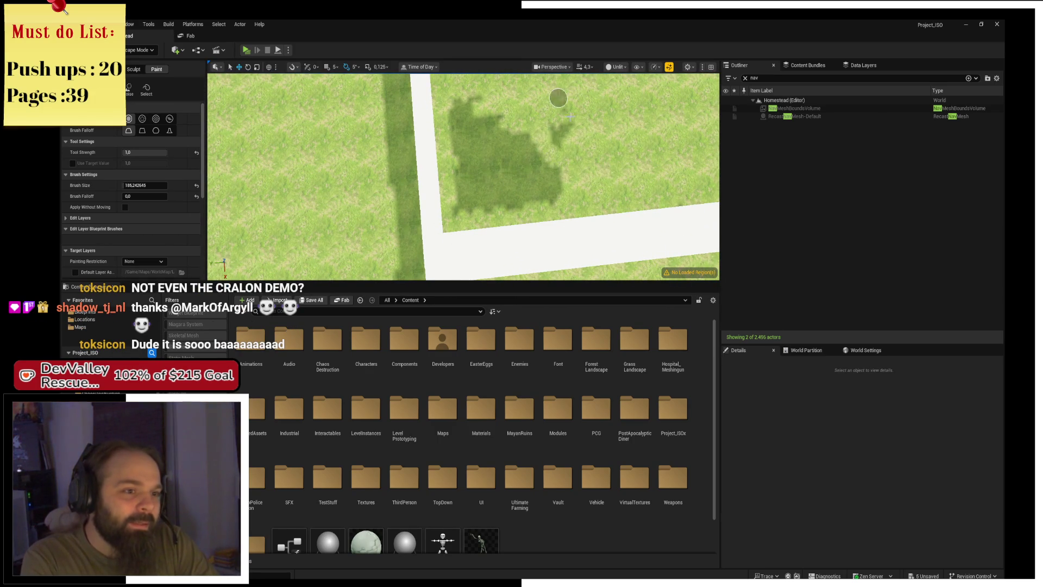
mouse_move(558, 98)
left_mouse_down()
mouse_move(462, 106)
mouse_move(453, 144)
mouse_move(464, 177)
mouse_move(516, 174)
mouse_move(478, 192)
mouse_move(455, 190)
left_mouse_up()
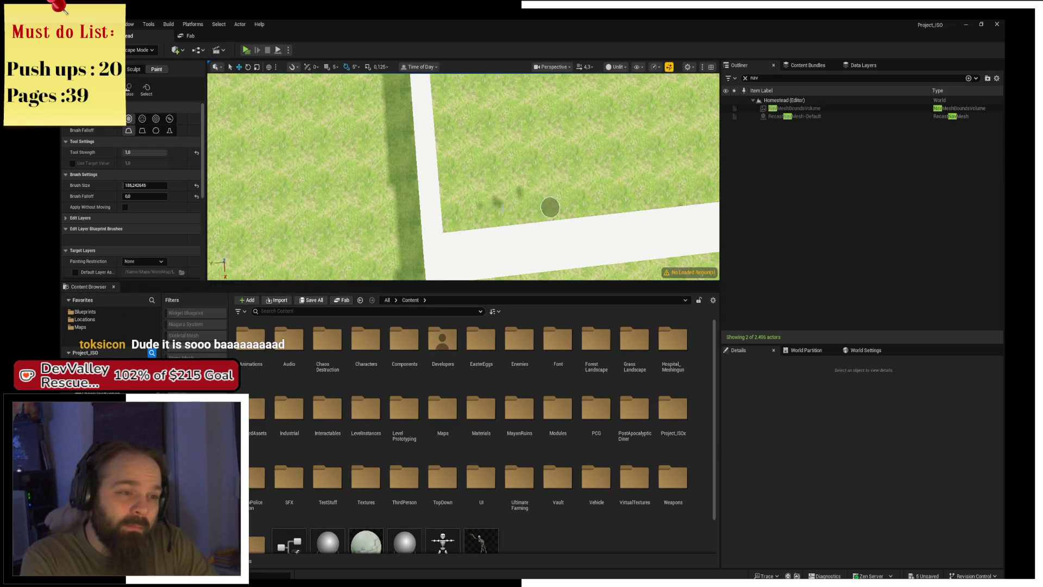
scroll(531, 187, "down", 10)
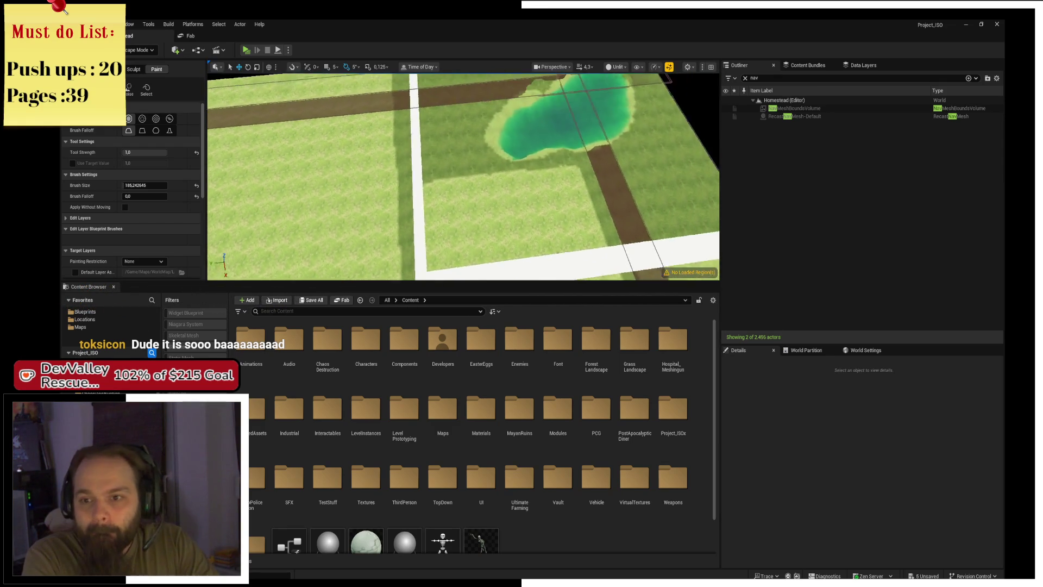
scroll(463, 177, "up", 10)
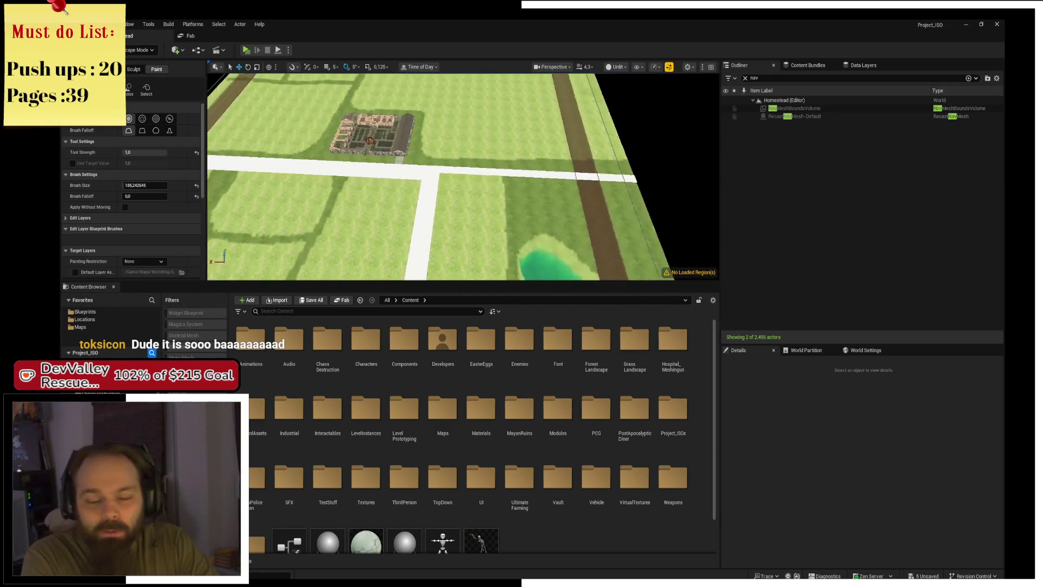
scroll(464, 177, "up", 10)
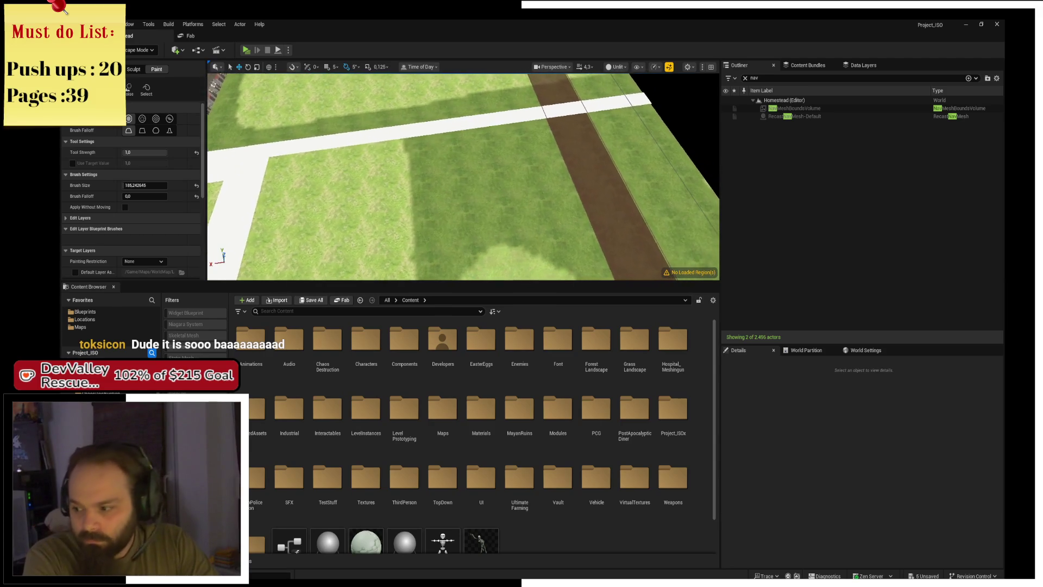
scroll(463, 177, "down", 5)
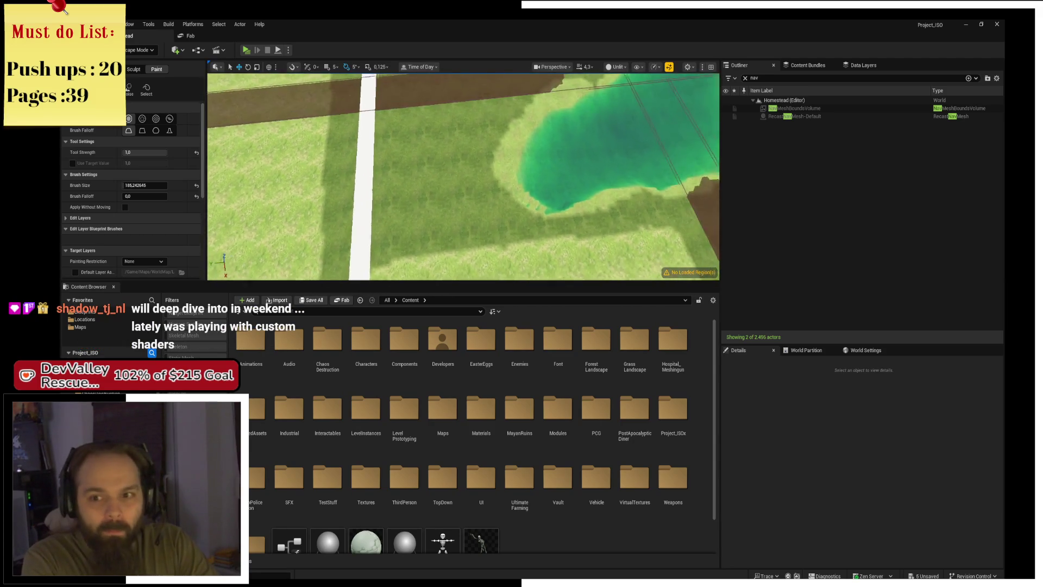
scroll(464, 177, "up", 3)
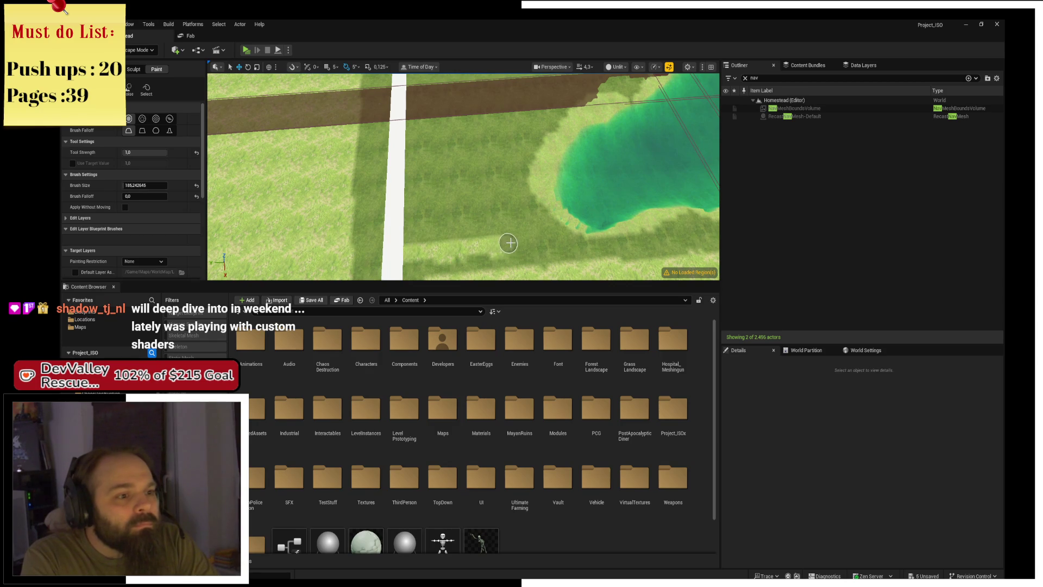
Brush light grass up to the dirt road, right of the white road, and across the dark patch's top
left_click_drag(509, 243, 492, 127)
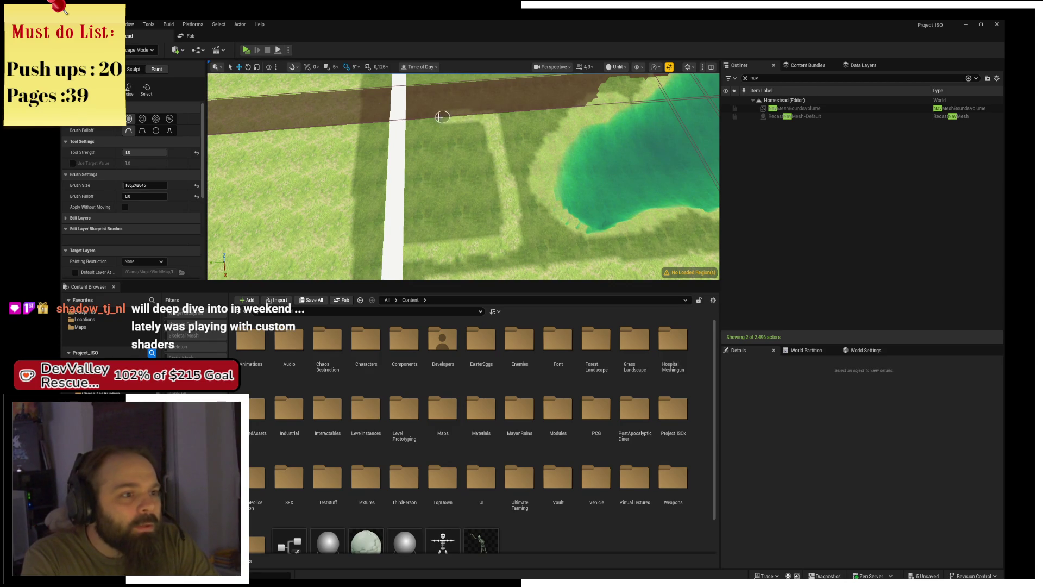
mouse_move(411, 158)
left_mouse_down()
mouse_move(415, 245)
mouse_move(410, 169)
left_mouse_up()
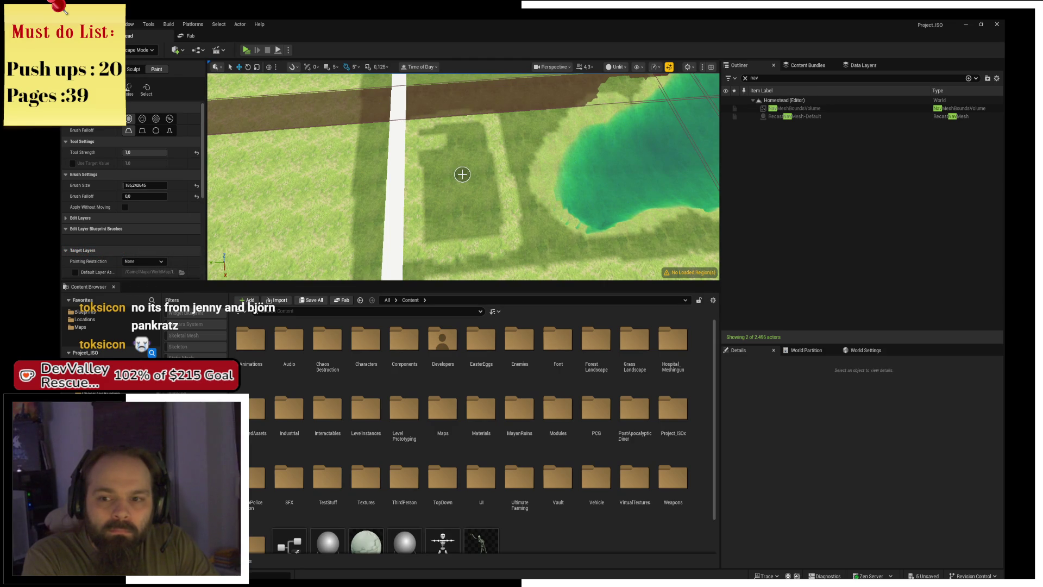
mouse_move(441, 157)
left_mouse_down()
mouse_move(470, 129)
mouse_move(430, 174)
mouse_move(437, 242)
mouse_move(427, 229)
mouse_move(496, 230)
mouse_move(484, 136)
mouse_move(475, 217)
mouse_move(473, 151)
mouse_move(452, 214)
mouse_move(446, 200)
mouse_move(462, 147)
left_mouse_up()
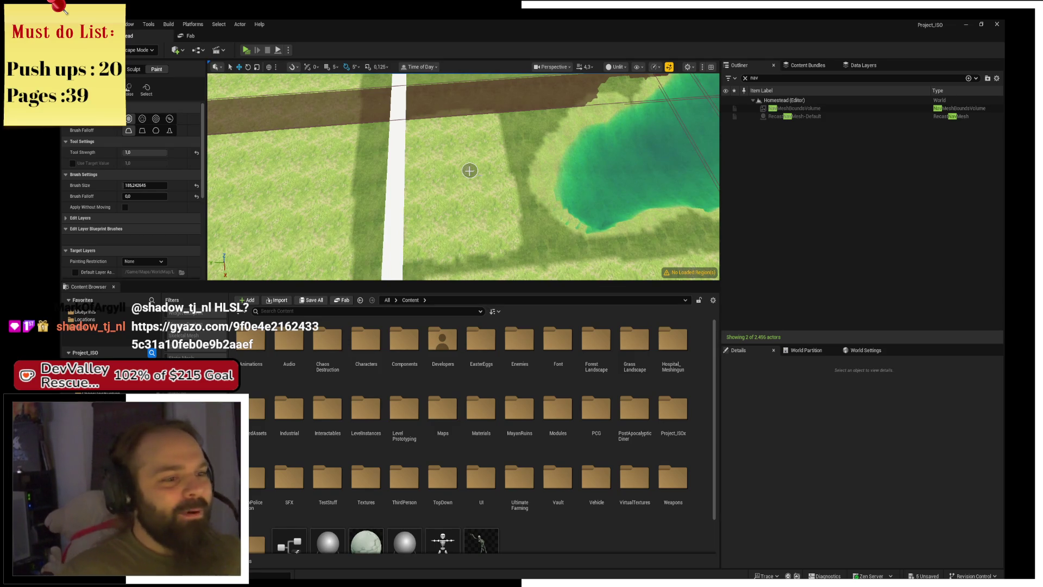
left_click_drag(470, 171, 470, 170)
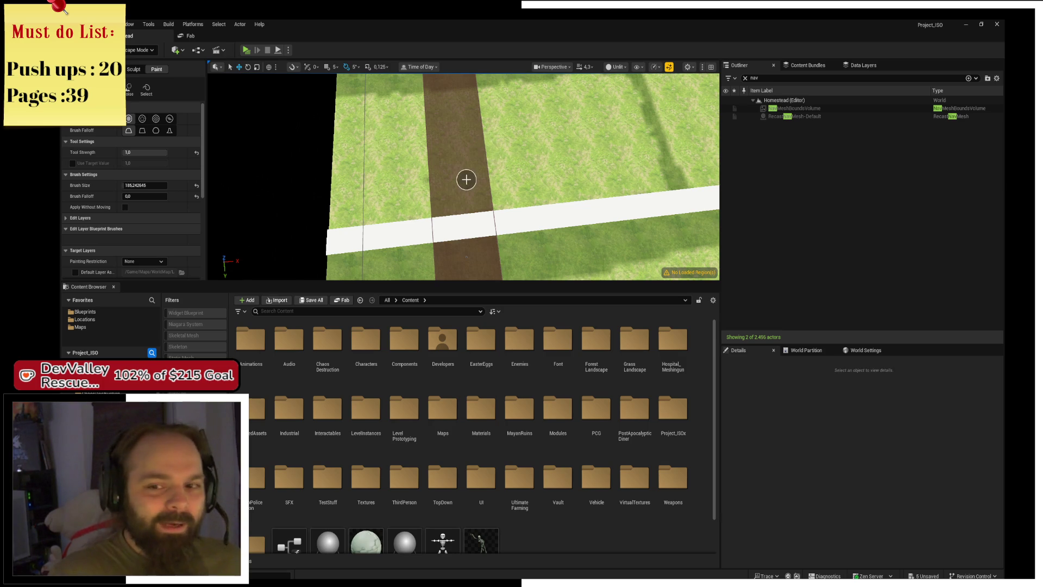
Paint two dark grass streaks, one up the field and one across to its edge, then pull the camera back
mouse_move(466, 179)
left_mouse_down()
mouse_move(576, 165)
mouse_move(576, 142)
mouse_move(466, 179)
left_mouse_up()
left_click_drag(460, 266, 456, 96)
scroll(459, 147, "down", 3)
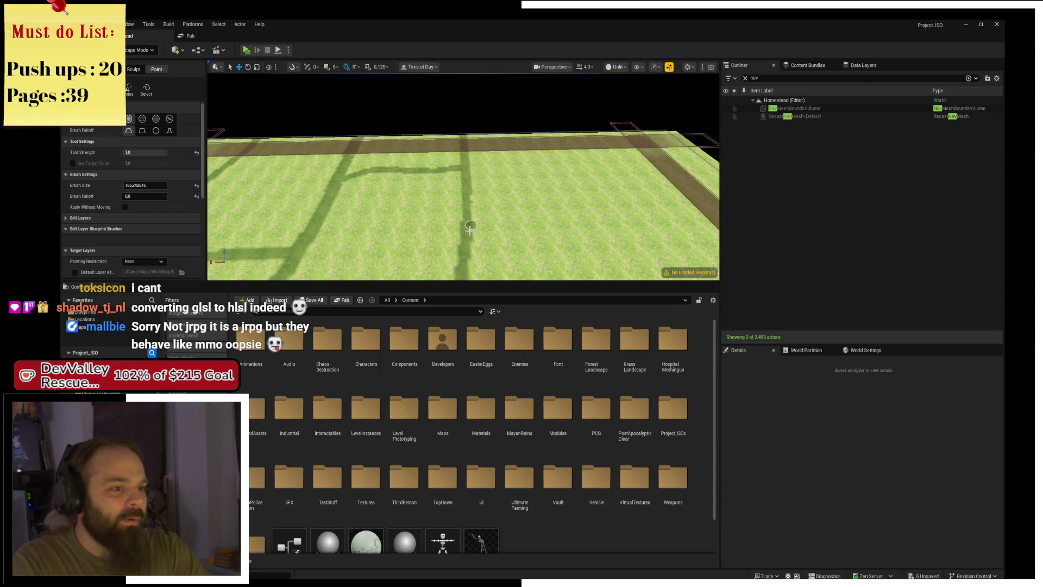
left_click_drag(499, 234, 715, 213)
scroll(581, 184, "down", 3)
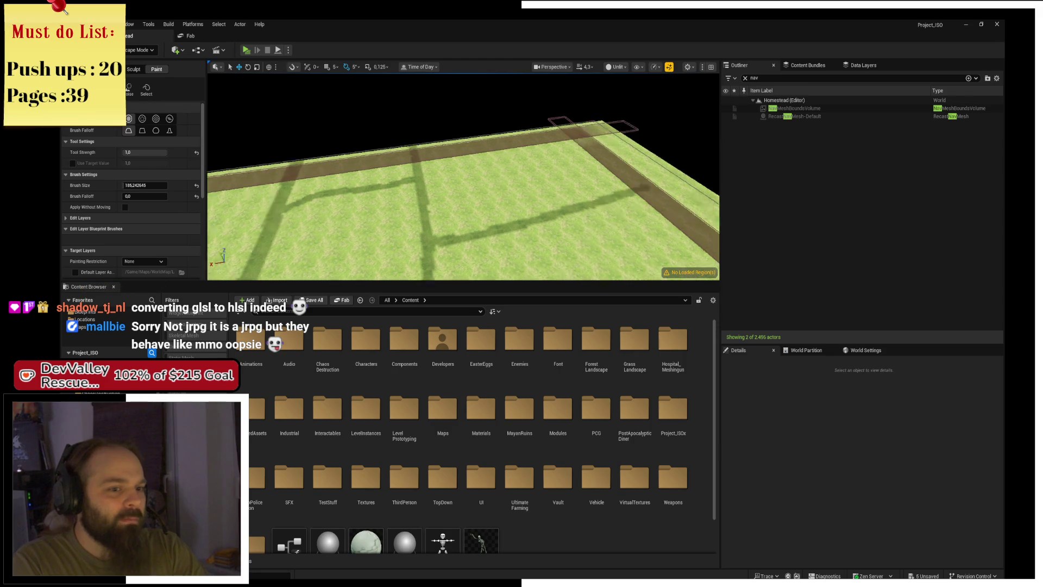
scroll(621, 162, "up", 5)
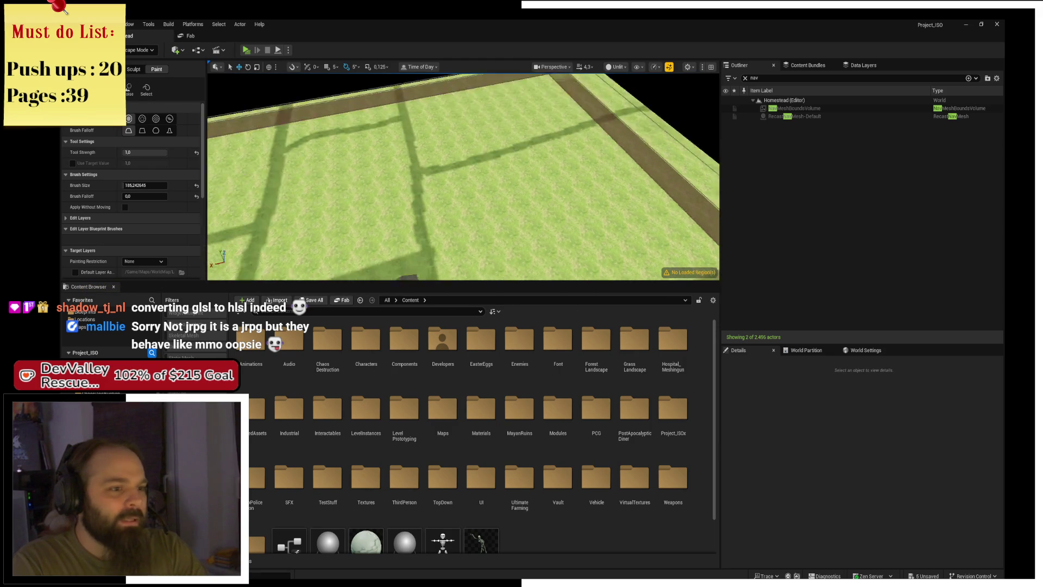
scroll(462, 177, "up", 5)
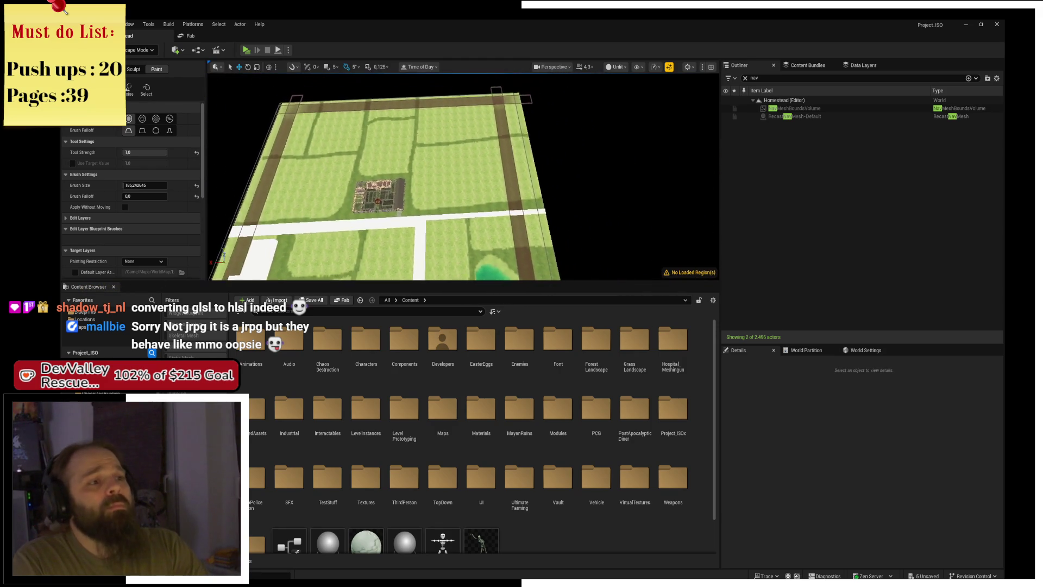
scroll(502, 183, "up", 5)
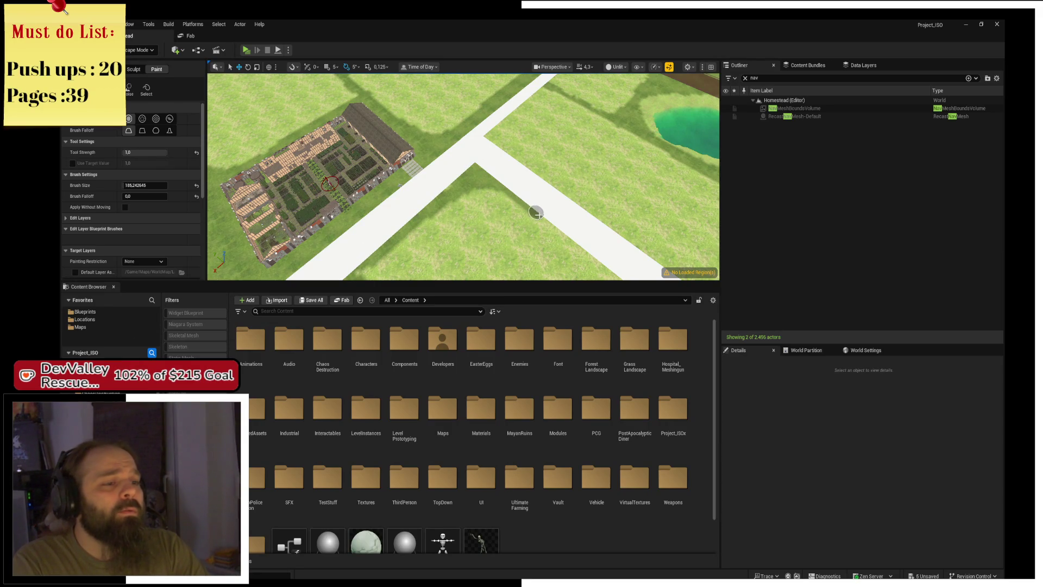
scroll(561, 228, "up", 3)
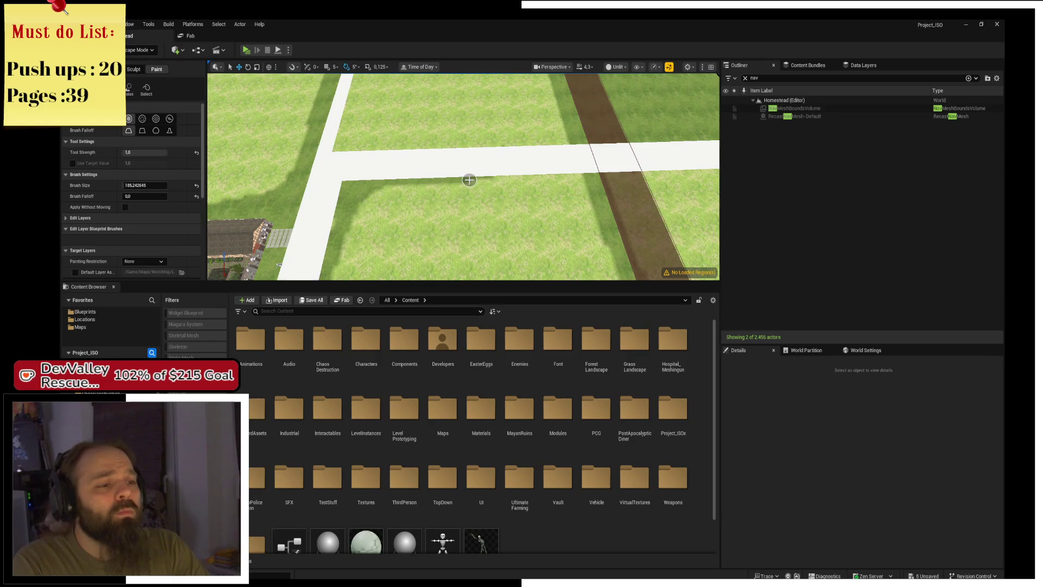
Brush one darker grass stroke along the white road's lower edge between the fields
left_click_drag(470, 180, 578, 180)
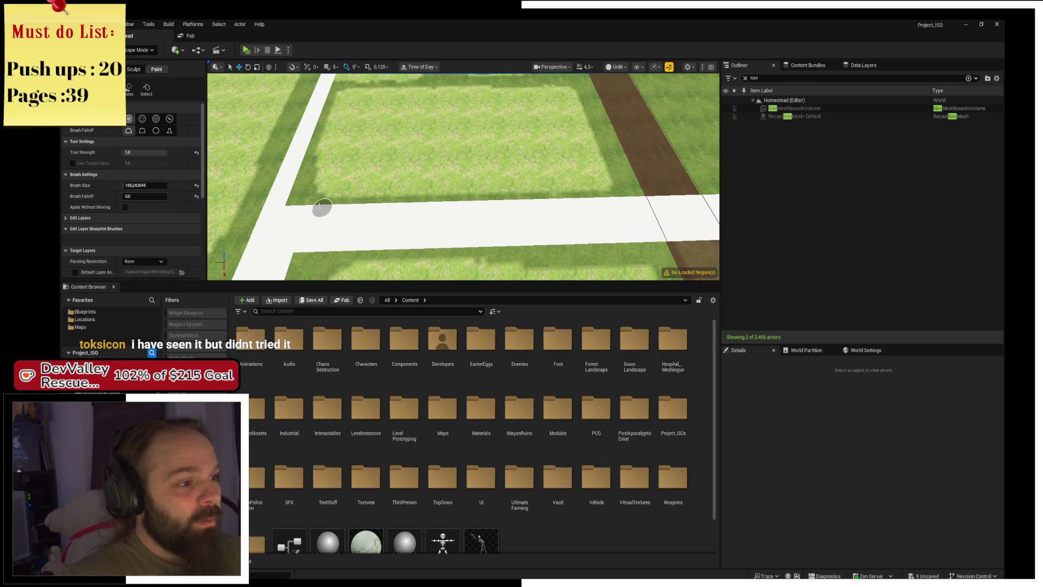
scroll(359, 205, "down", 5)
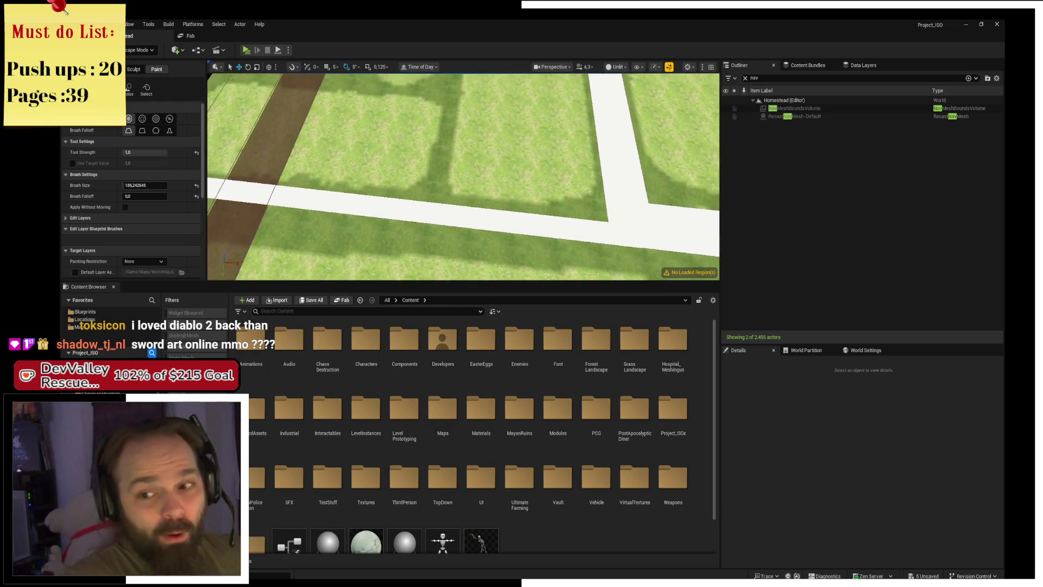
scroll(538, 140, "up", 5)
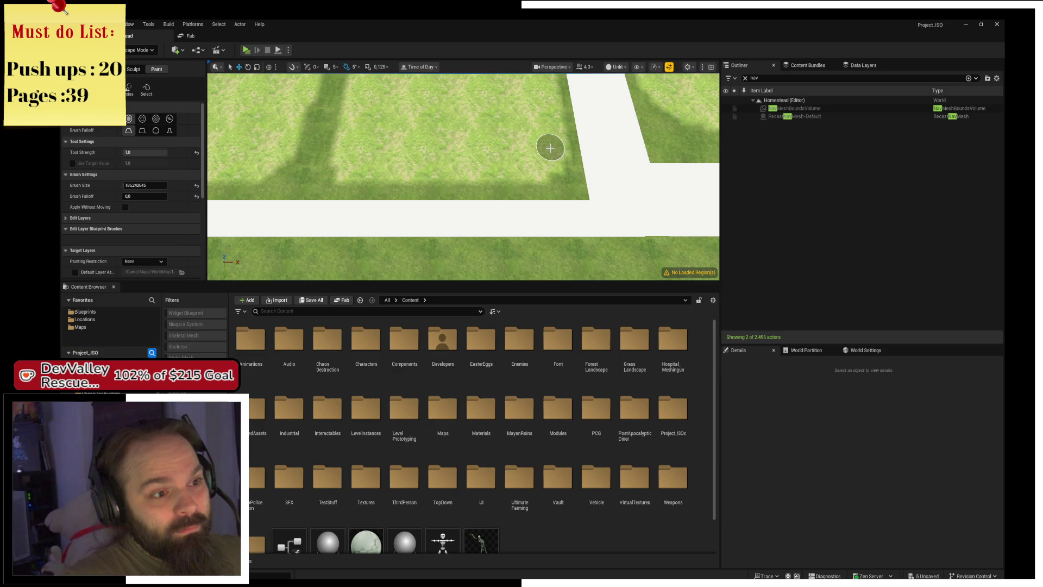
scroll(520, 156, "down", 10)
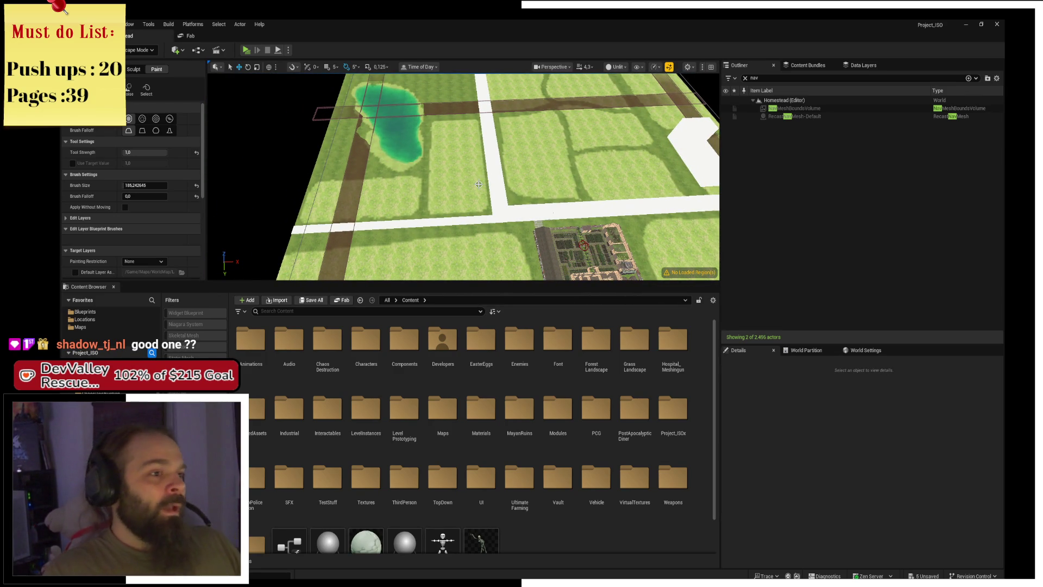
left_click_drag(479, 184, 468, 179)
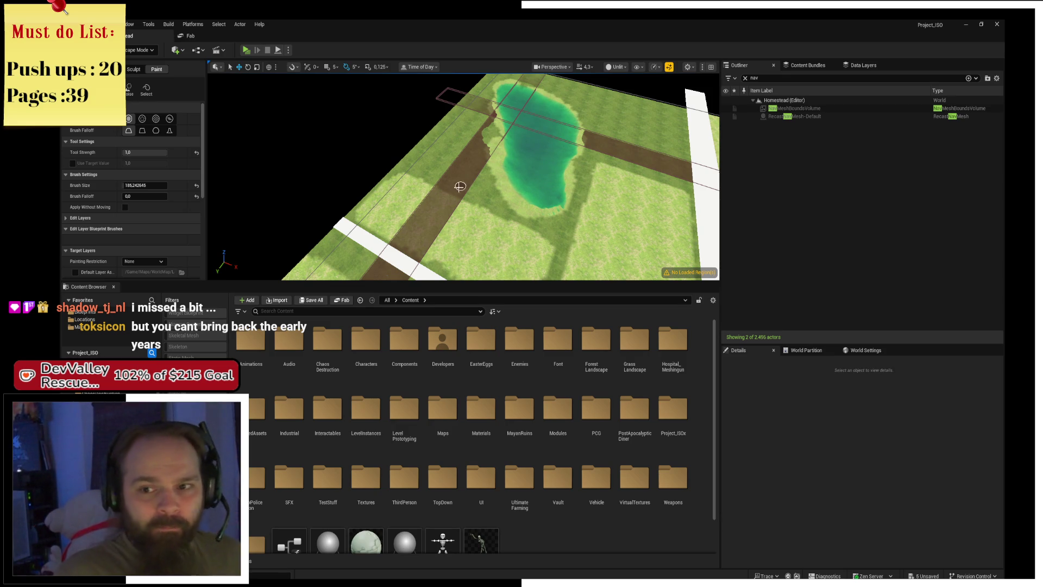
mouse_move(530, 195)
left_mouse_down()
mouse_move(479, 204)
mouse_move(521, 206)
mouse_move(424, 202)
mouse_move(477, 185)
left_mouse_up()
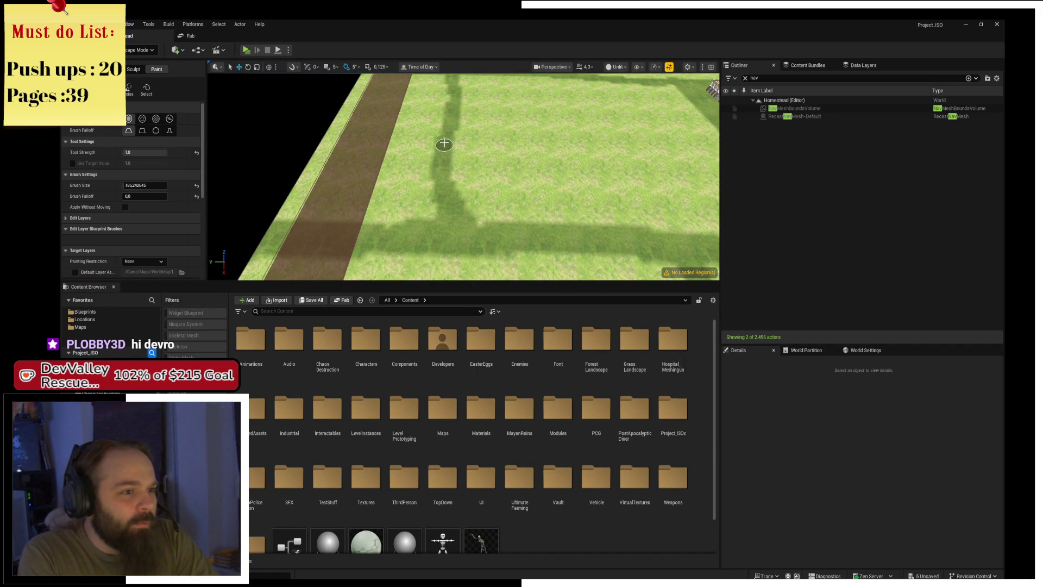
mouse_move(458, 99)
left_mouse_down()
mouse_move(446, 136)
mouse_move(458, 100)
left_mouse_up()
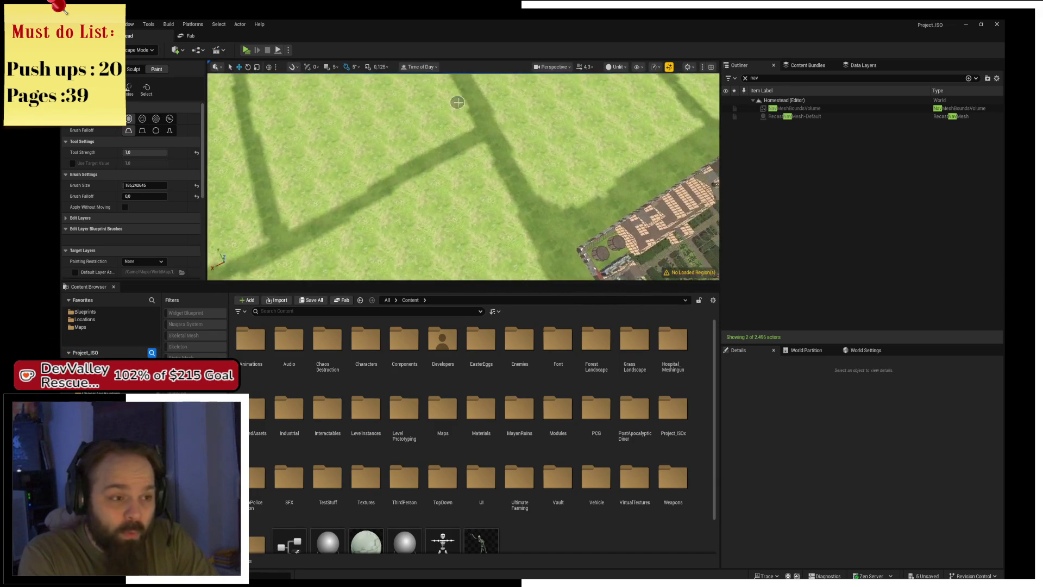
scroll(479, 109, "up", 3)
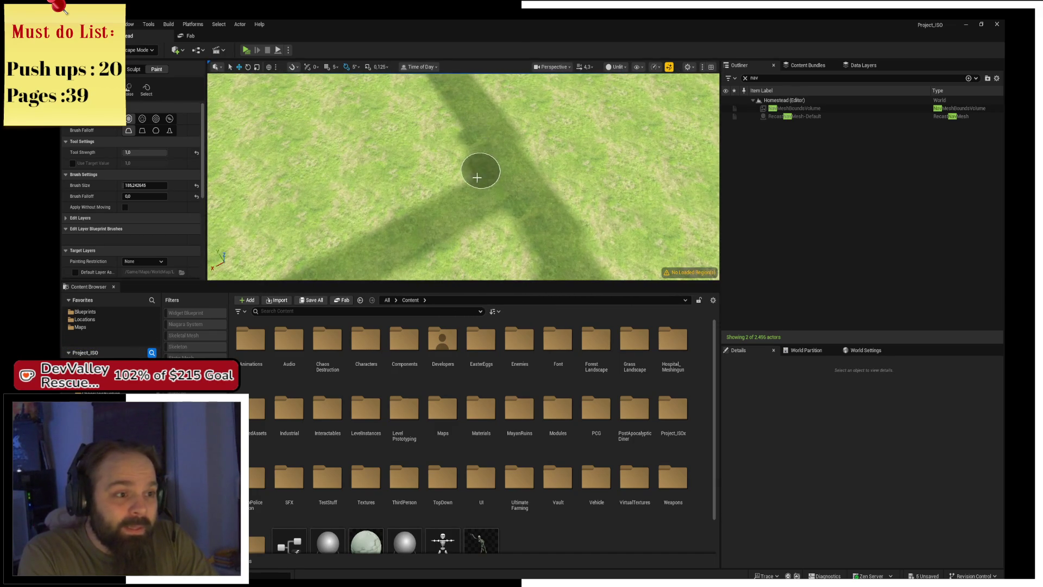
mouse_move(449, 202)
left_mouse_down()
mouse_move(465, 175)
mouse_move(548, 186)
left_mouse_up()
scroll(548, 187, "down", 5)
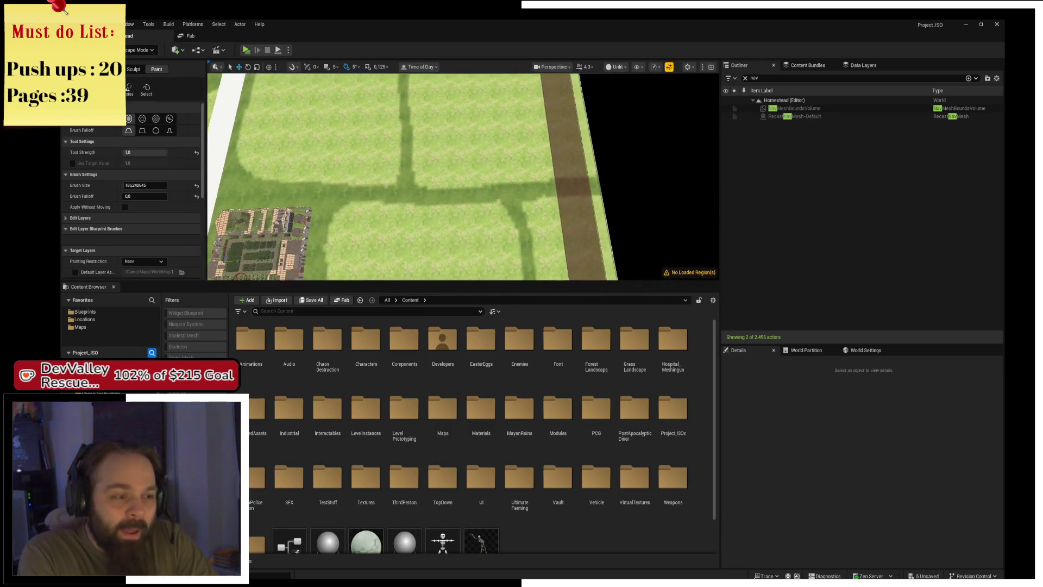
scroll(496, 182, "up", 5)
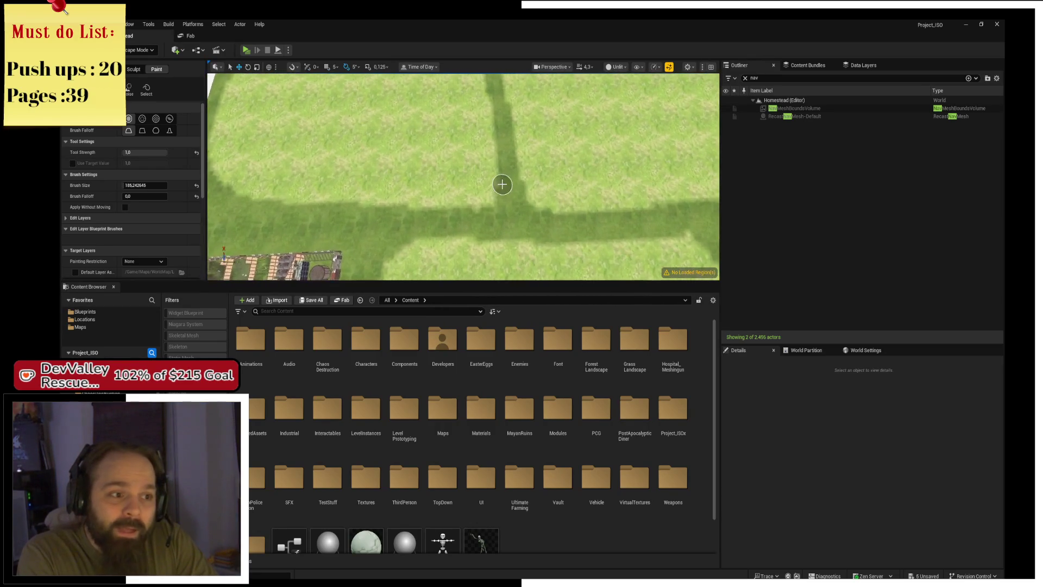
scroll(490, 216, "down", 6)
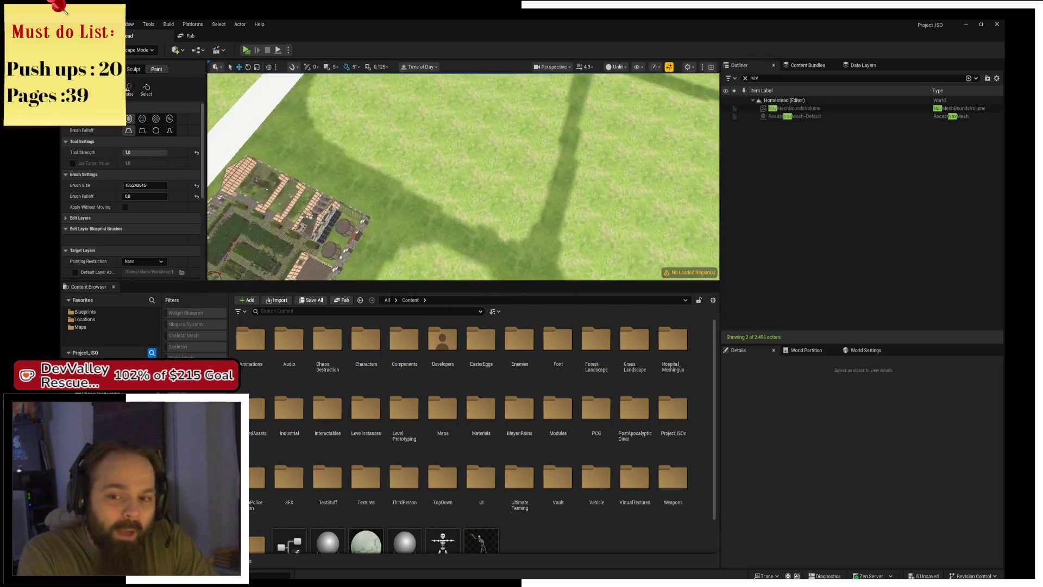
mouse_move(344, 181)
left_mouse_down()
mouse_move(345, 236)
mouse_move(489, 205)
left_mouse_up()
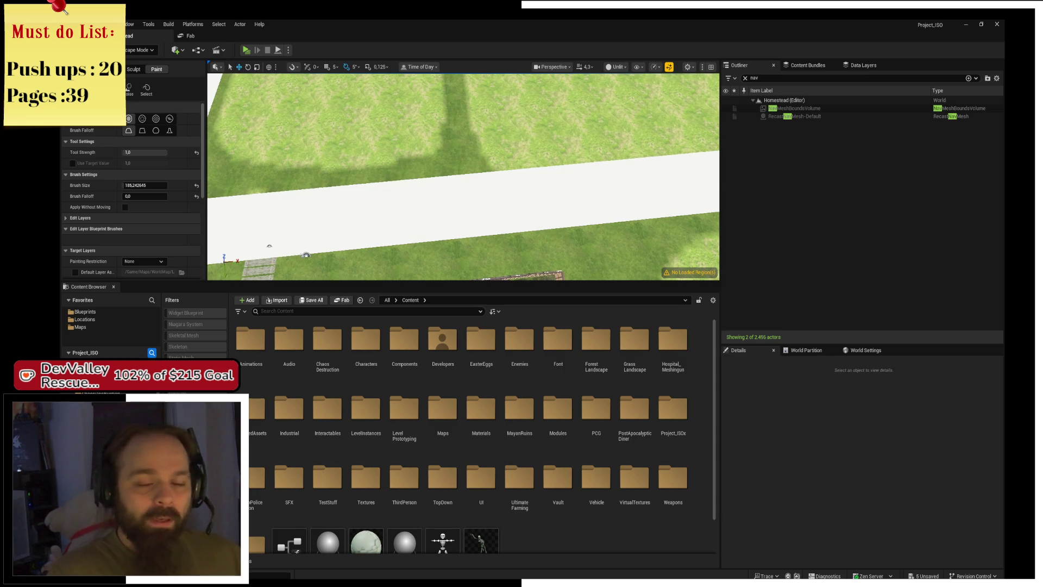
scroll(408, 171, "down", 6)
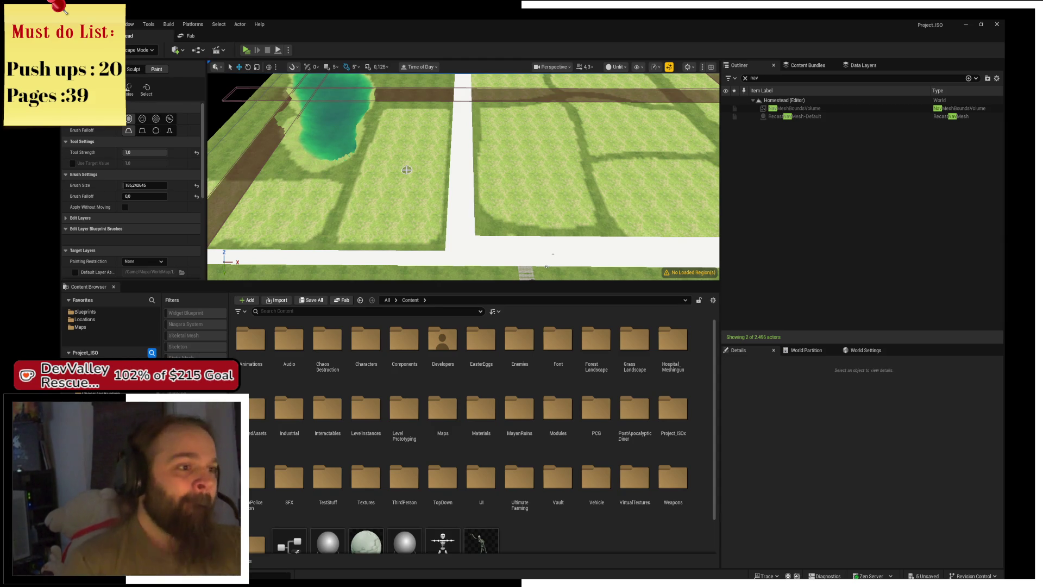
left_click_drag(454, 199, 454, 163)
mouse_move(433, 233)
left_mouse_down()
mouse_move(433, 206)
mouse_move(433, 232)
left_mouse_up()
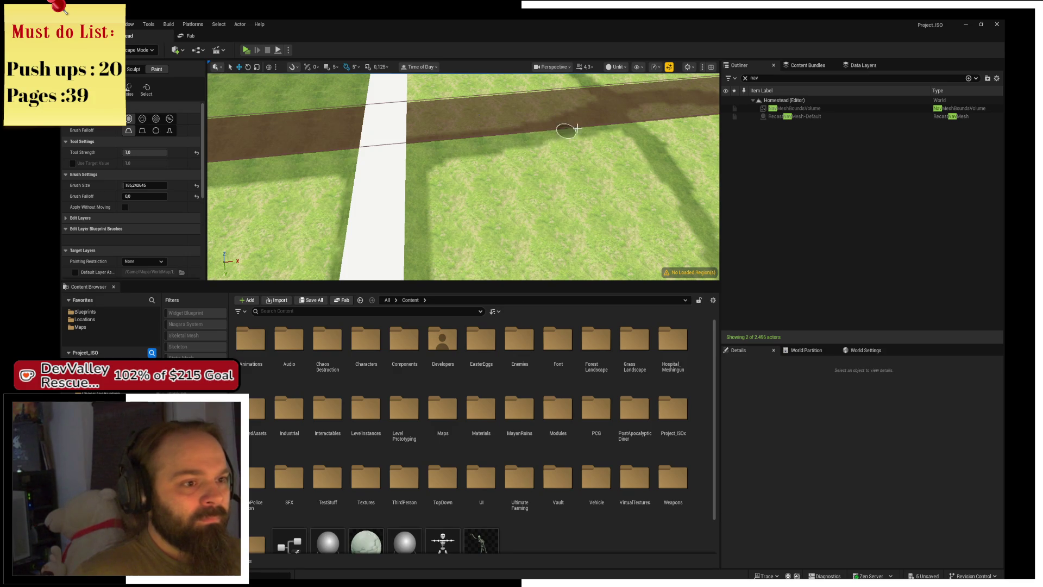
scroll(463, 176, "down", 5)
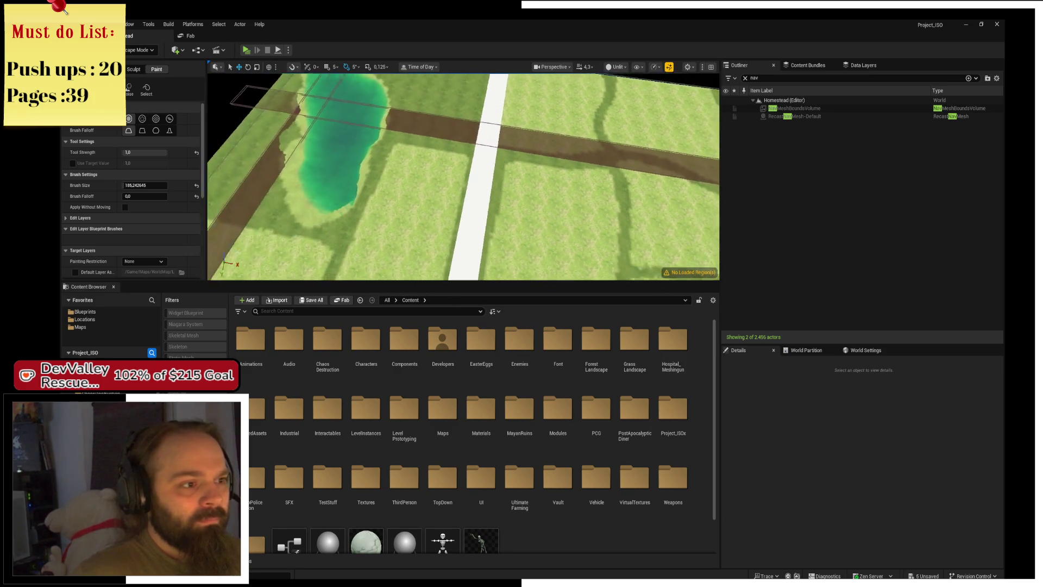
left_click_drag(463, 177, 370, 166)
scroll(376, 226, "up", 10)
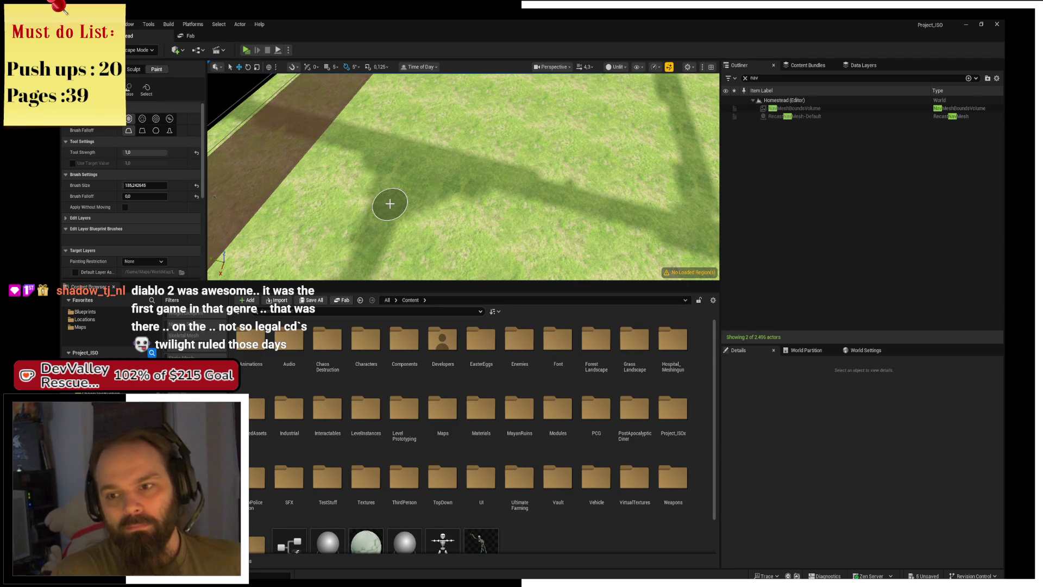
Paint one long darker grass line across the field beside the road, then orbit out to review the plots
scroll(390, 204, "down", 10)
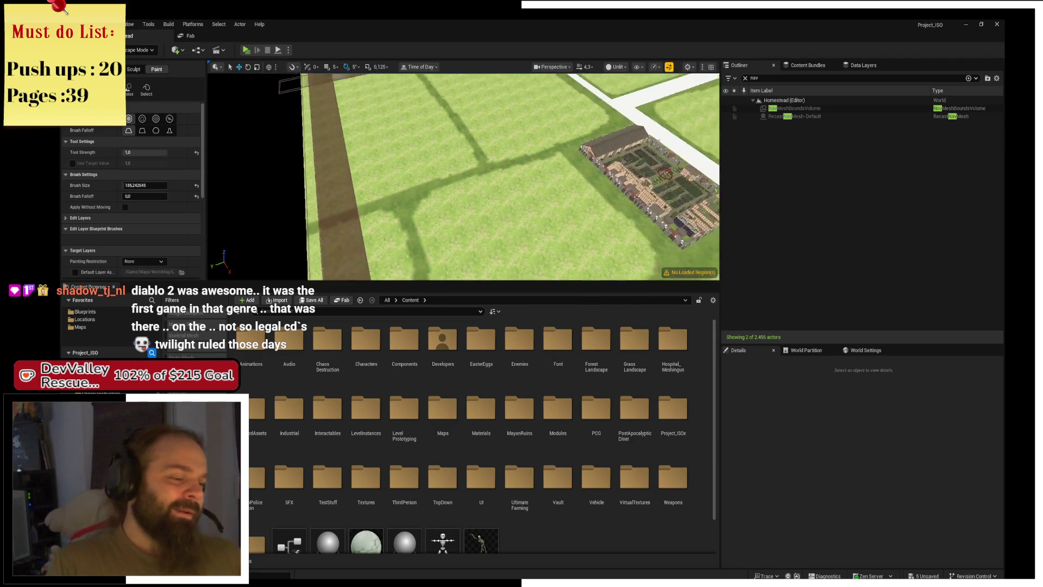
scroll(464, 177, "down", 5)
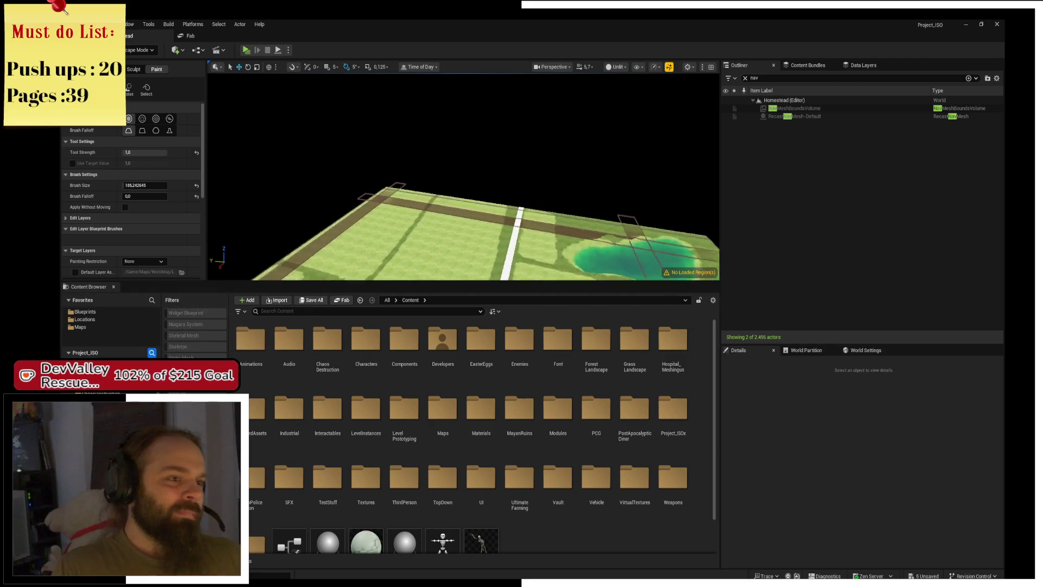
scroll(424, 186, "up", 5)
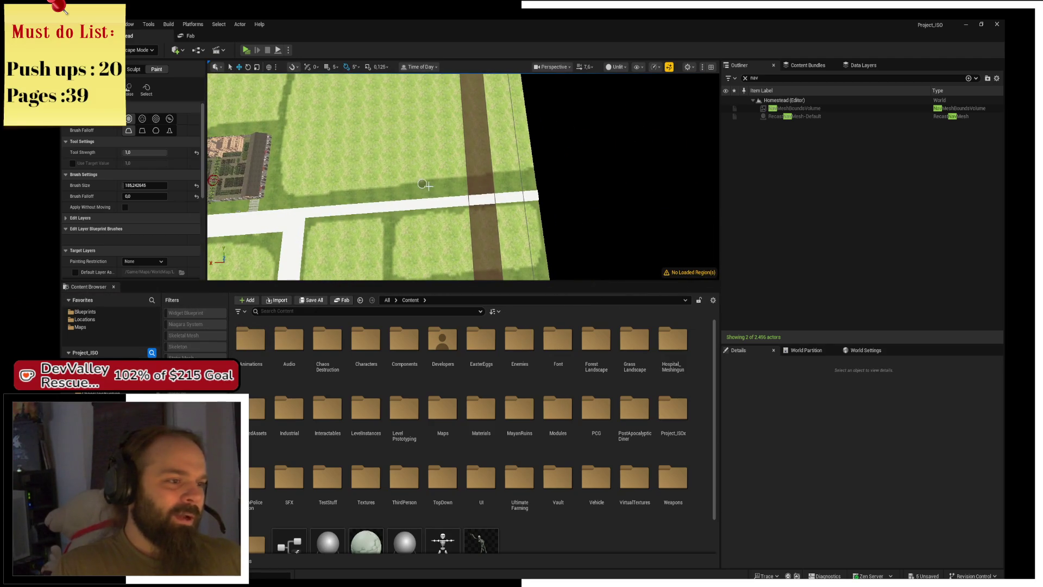
scroll(437, 187, "down", 5)
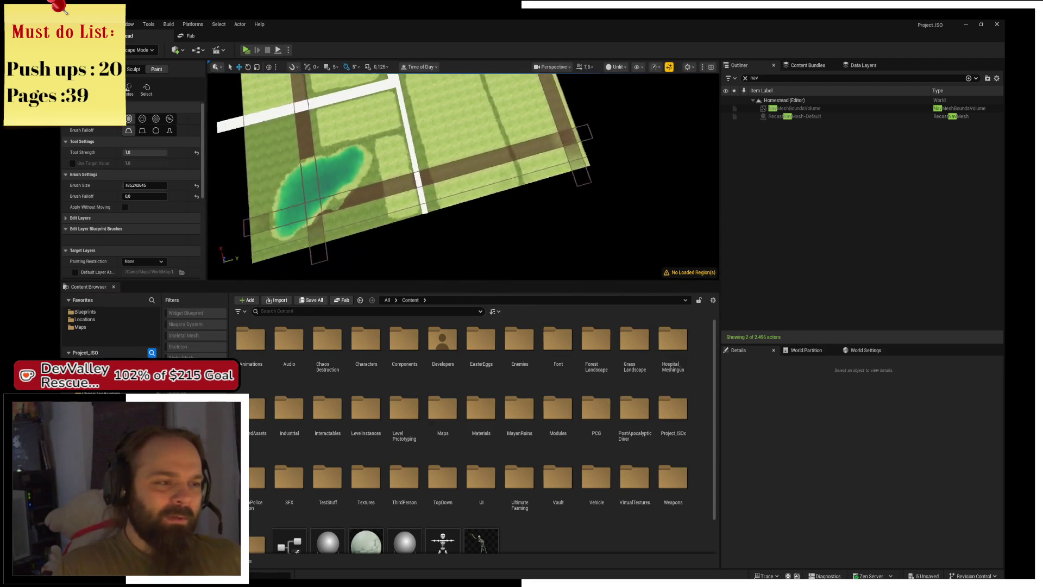
scroll(436, 187, "up", 5)
scroll(438, 193, "up", 3)
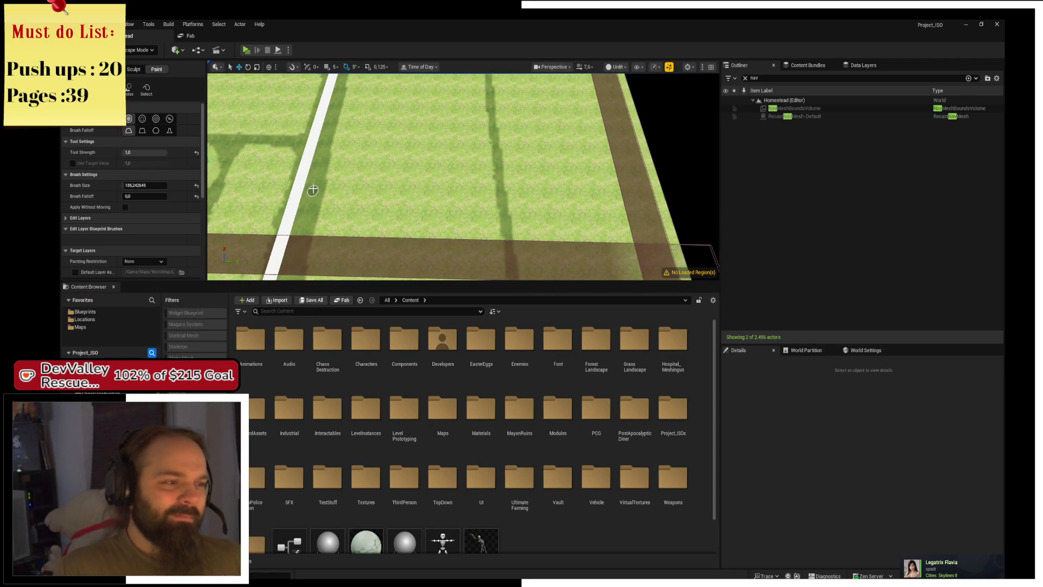
left_click_drag(329, 162, 644, 154)
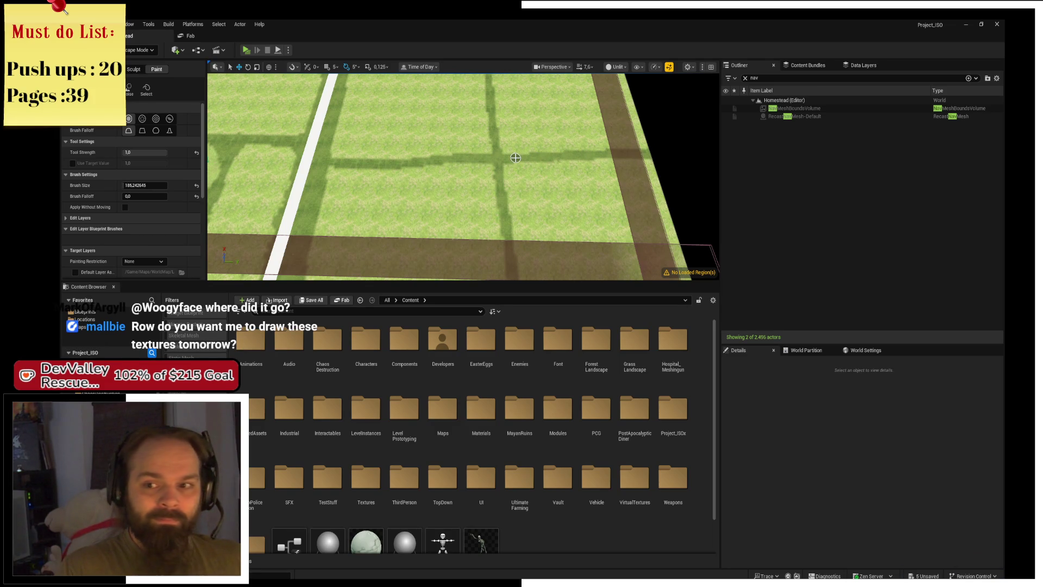
scroll(516, 158, "down", 10)
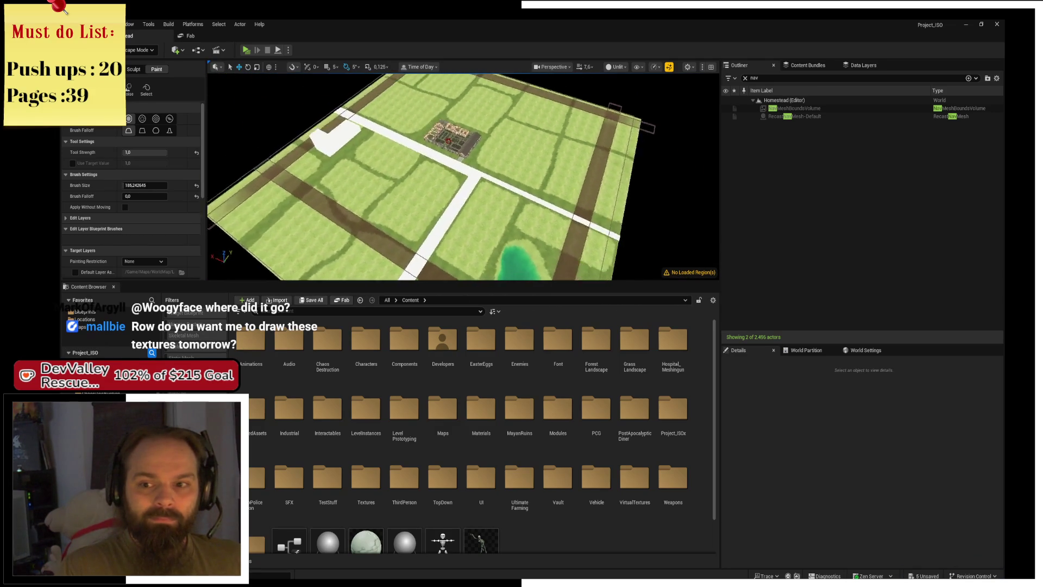
left_click_drag(516, 157, 448, 161)
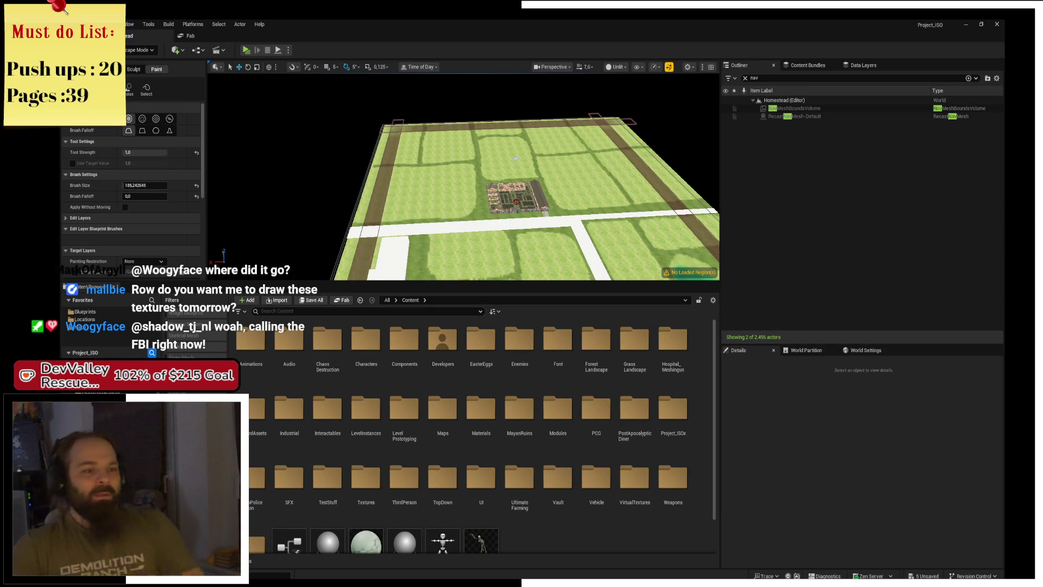
mouse_move(516, 159)
left_mouse_down()
mouse_move(516, 137)
mouse_move(603, 137)
mouse_move(546, 164)
left_mouse_up()
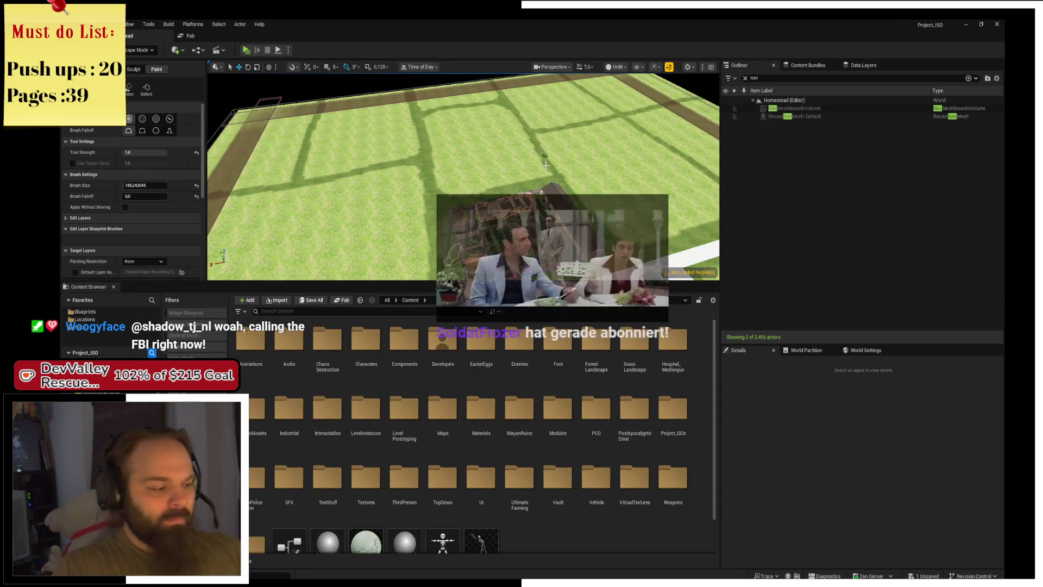
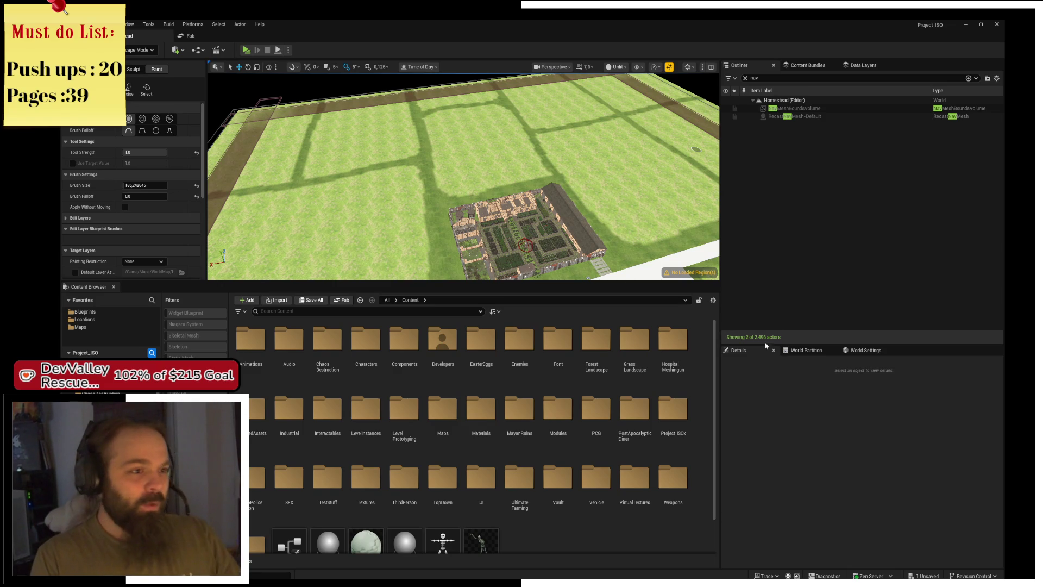
Fly the view down over the fields to where the dirt road meets the white path
mouse_move(557, 193)
left_mouse_down()
mouse_move(557, 174)
mouse_move(557, 192)
left_mouse_up()
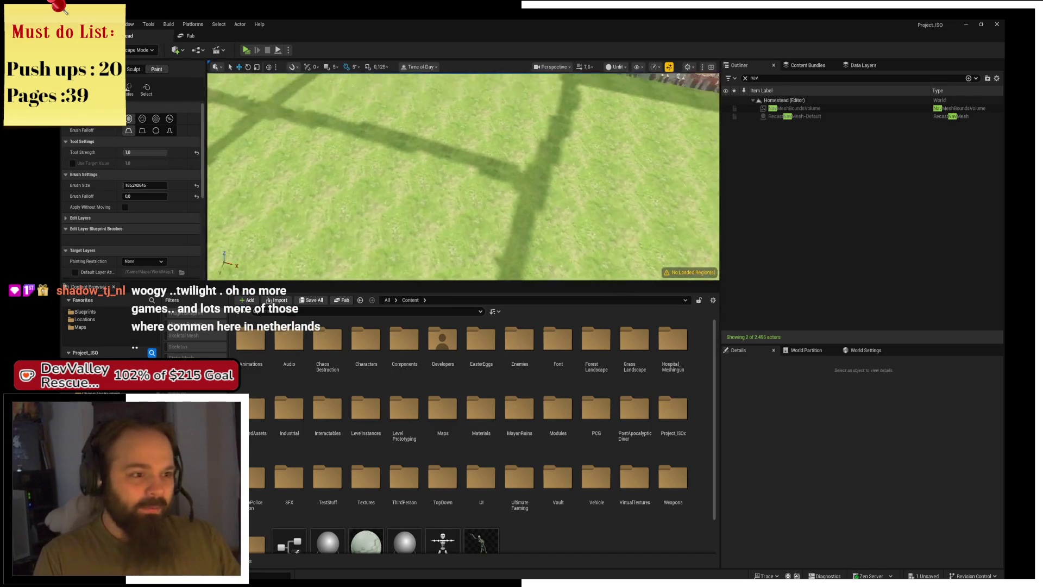
scroll(531, 175, "up", 2)
scroll(589, 238, "up", 2)
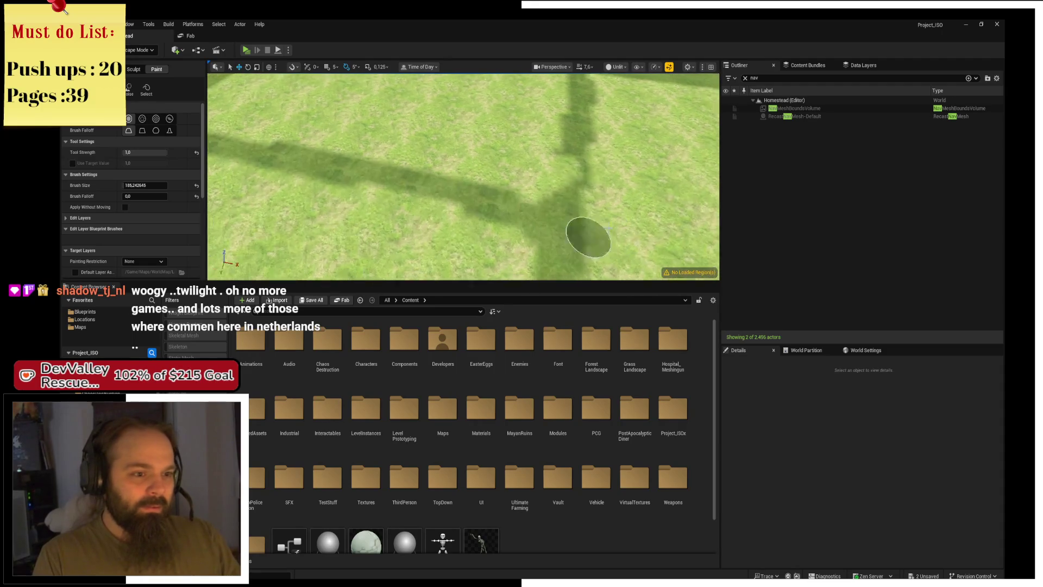
scroll(588, 238, "down", 2)
left_click_drag(549, 186, 559, 192)
scroll(558, 192, "down", 3)
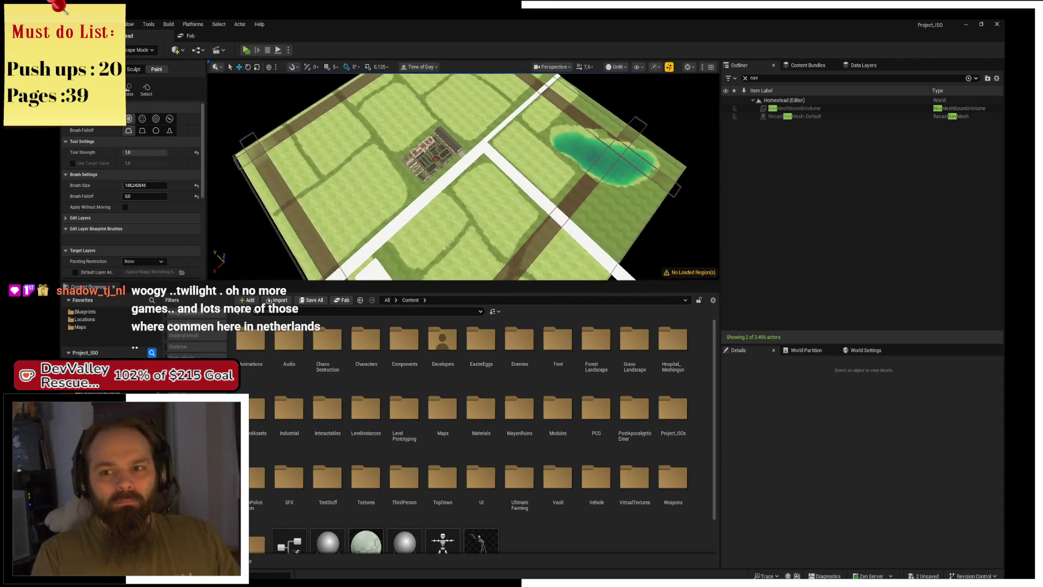
scroll(463, 177, "up", 10)
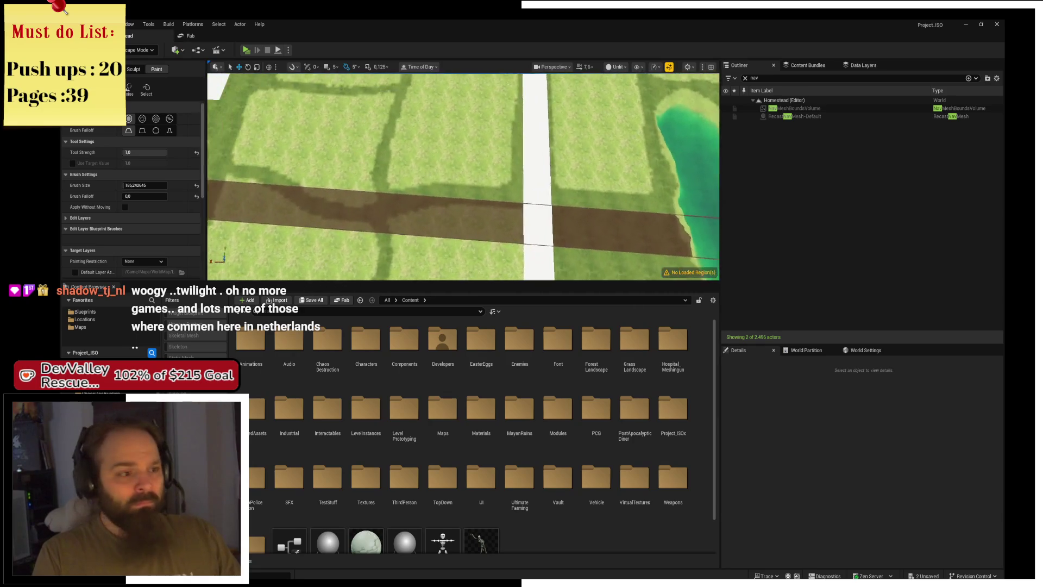
scroll(464, 176, "down", 5)
scroll(464, 177, "up", 8)
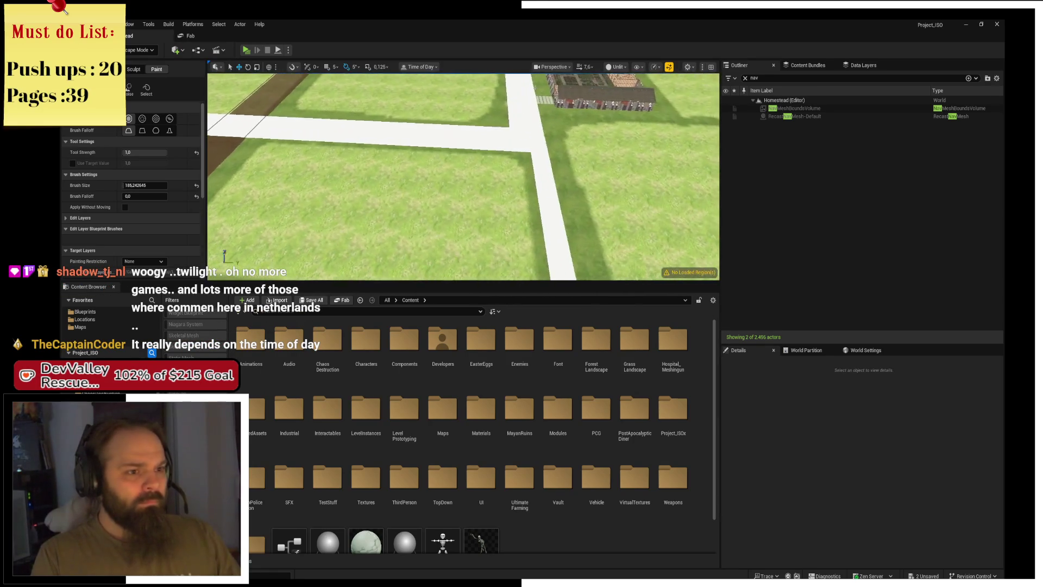
scroll(463, 176, "down", 5)
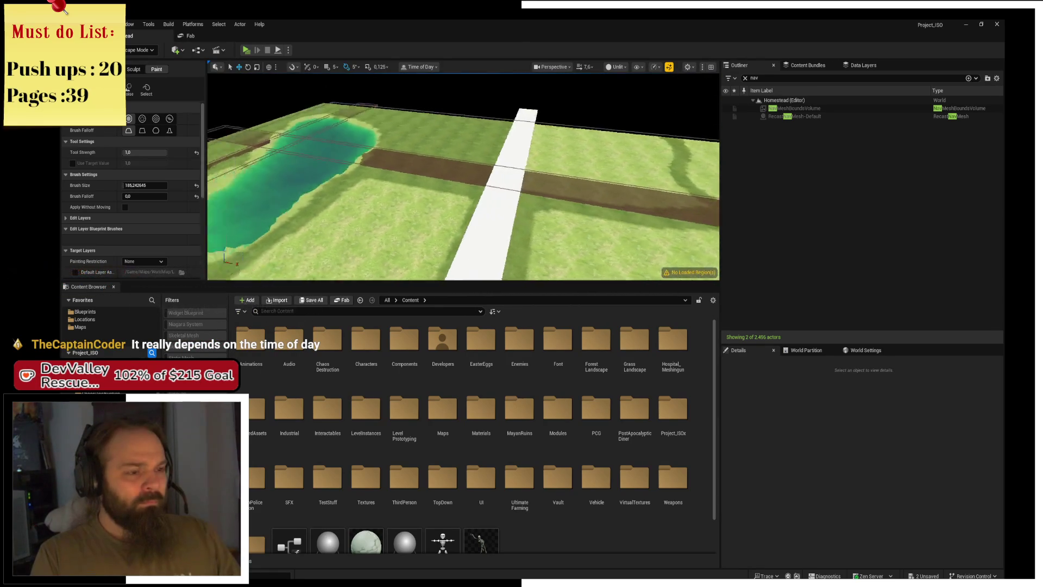
scroll(463, 177, "up", 4)
scroll(554, 194, "up", 5)
scroll(496, 103, "down", 3)
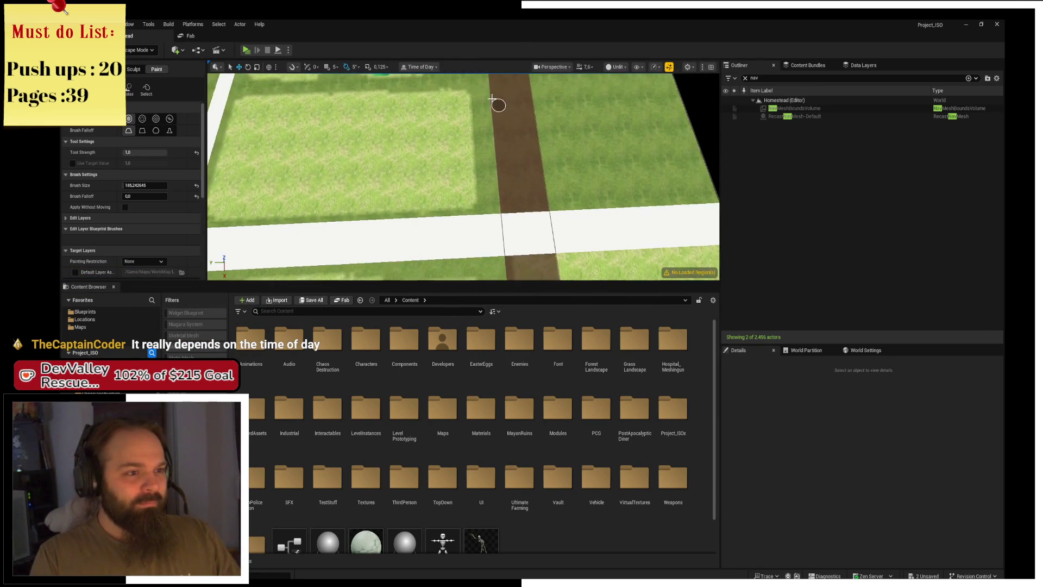
scroll(459, 98, "up", 3)
Paint a touch-up stroke on the ground beside the brown dirt road
mouse_move(459, 98)
left_mouse_down()
mouse_move(477, 99)
mouse_move(478, 199)
left_mouse_up()
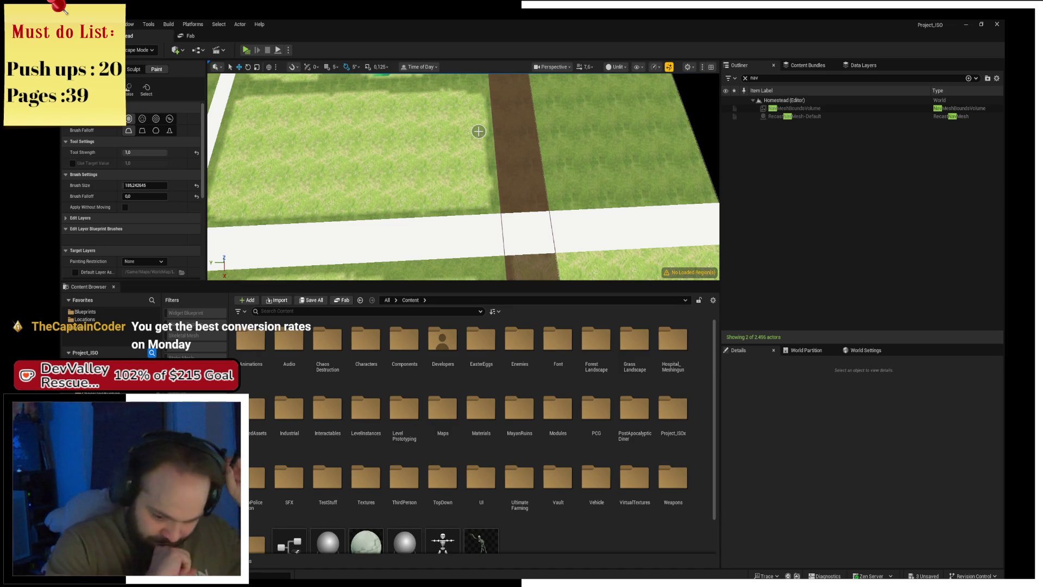
scroll(518, 203, "down", 5)
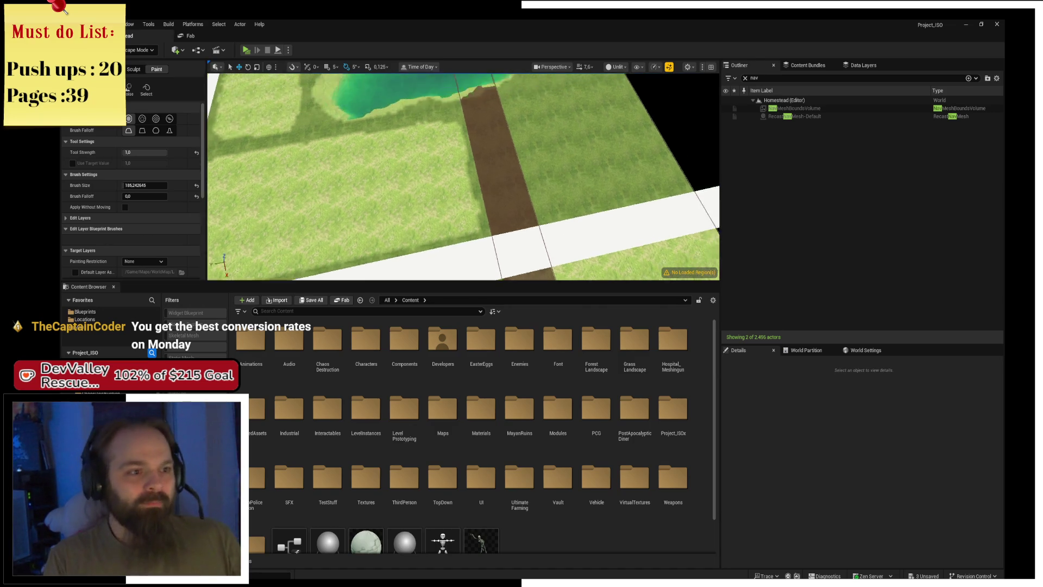
scroll(494, 191, "down", 3)
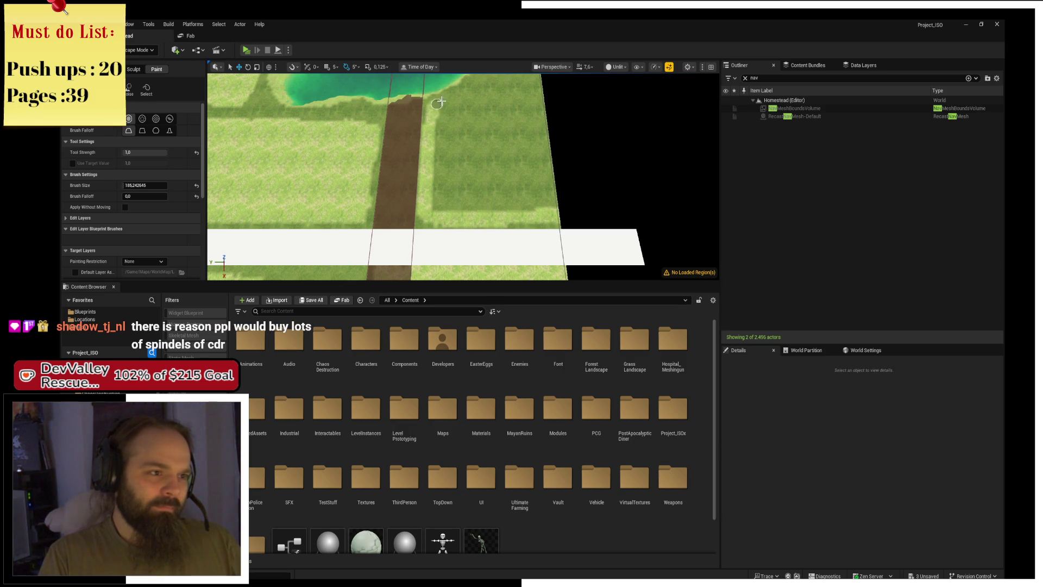
Repaint the strip along the water's edge and the dark patch with lighter grass
mouse_move(440, 102)
left_mouse_down()
mouse_move(524, 81)
mouse_move(476, 91)
mouse_move(439, 122)
mouse_move(437, 190)
mouse_move(489, 205)
mouse_move(574, 203)
mouse_move(456, 199)
mouse_move(448, 131)
mouse_move(465, 102)
mouse_move(536, 86)
mouse_move(465, 109)
left_mouse_up()
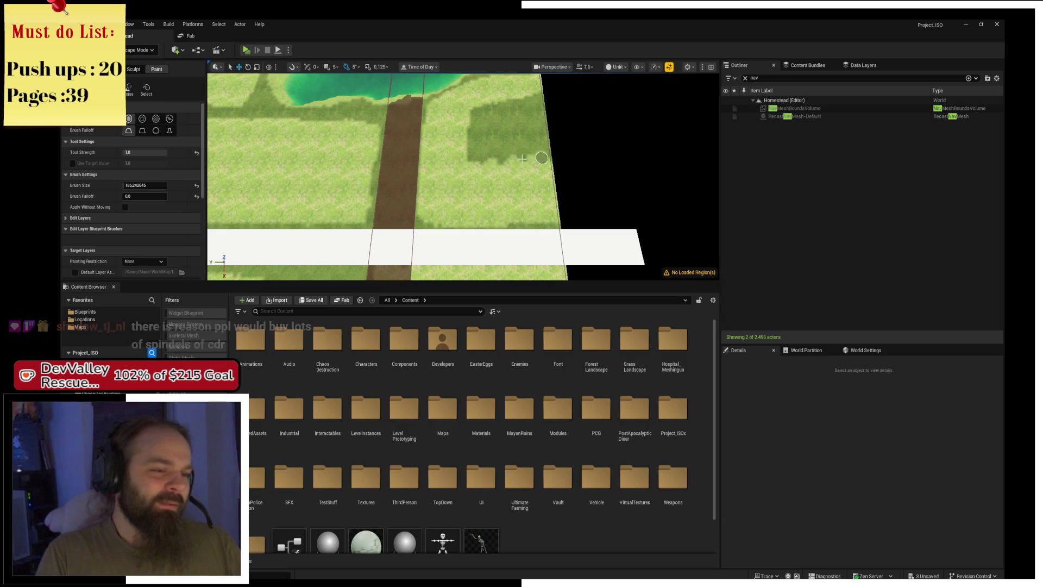
mouse_move(471, 148)
left_mouse_down()
mouse_move(480, 165)
mouse_move(492, 128)
mouse_move(484, 96)
mouse_move(511, 148)
mouse_move(522, 115)
mouse_move(524, 143)
mouse_move(544, 142)
mouse_move(536, 152)
mouse_move(534, 108)
mouse_move(502, 105)
left_mouse_up()
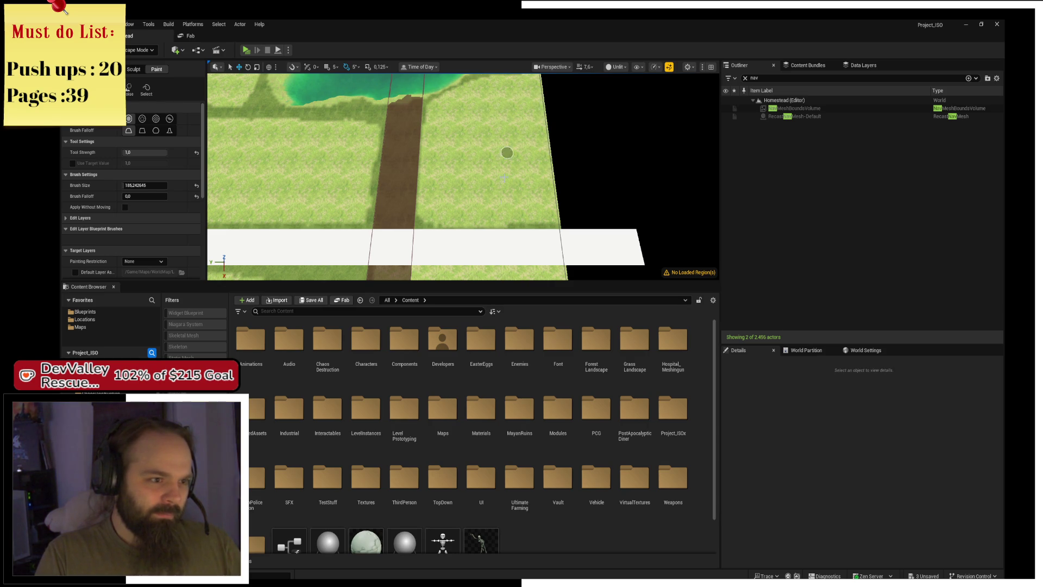
Save the modified landscape packages with Ctrl+S
scroll(564, 197, "down", 5)
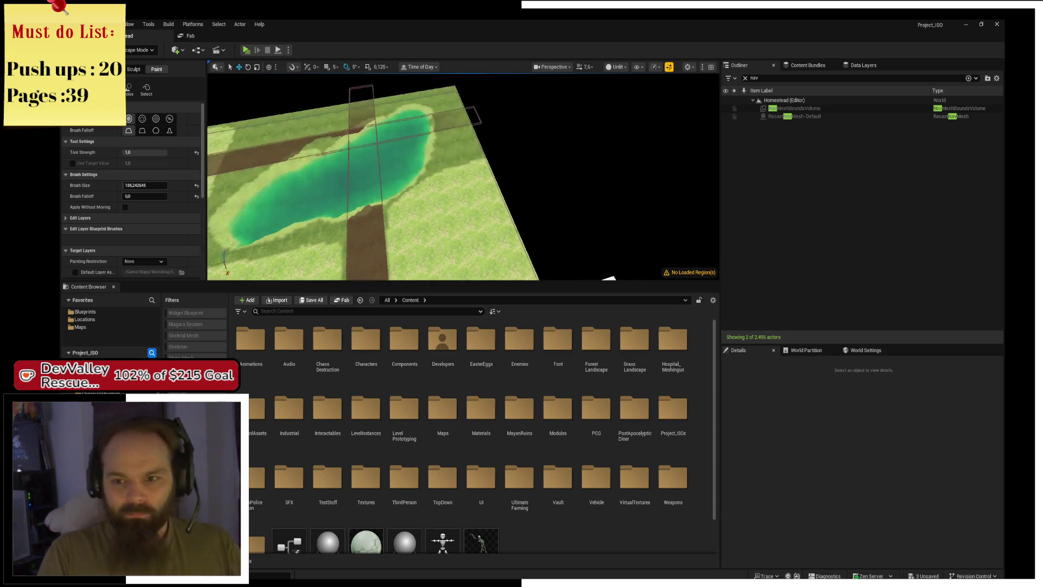
key("ctrl+s")
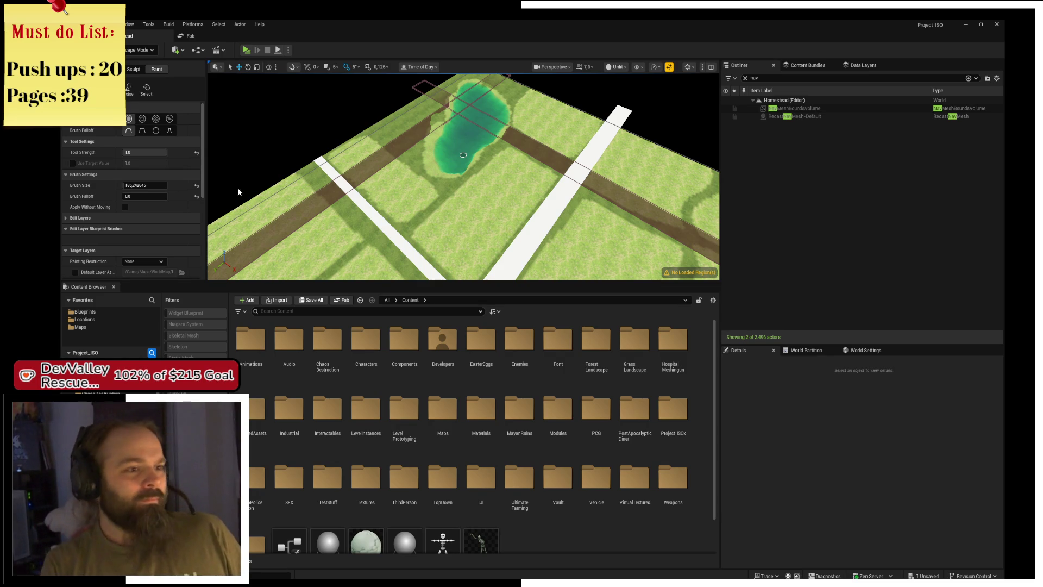
Fly past the pond and along the white road to the walled farm building
mouse_move(463, 155)
left_mouse_down()
mouse_move(413, 169)
mouse_move(482, 125)
left_mouse_up()
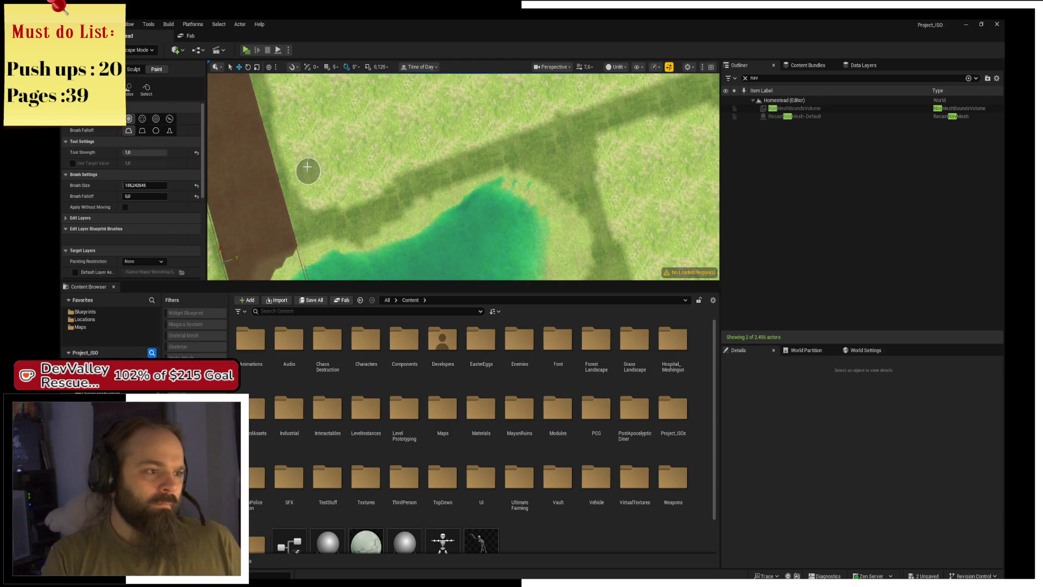
mouse_move(308, 166)
left_mouse_down()
mouse_move(317, 147)
mouse_move(420, 144)
mouse_move(396, 140)
mouse_move(417, 167)
mouse_move(610, 163)
mouse_move(417, 158)
mouse_move(428, 141)
mouse_move(646, 186)
mouse_move(584, 186)
left_mouse_up()
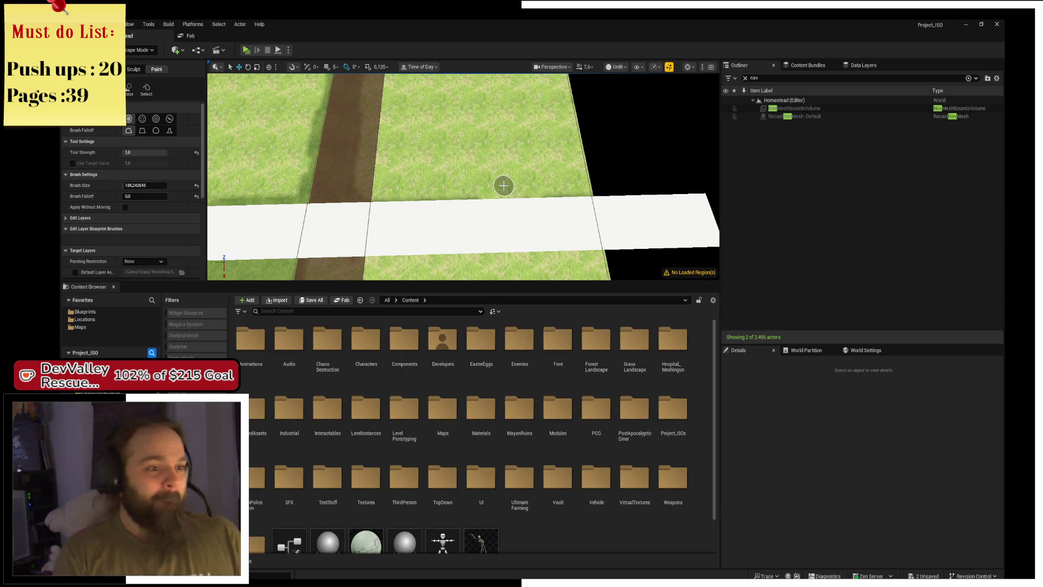
mouse_move(504, 185)
left_mouse_down()
mouse_move(582, 203)
mouse_move(489, 205)
left_mouse_up()
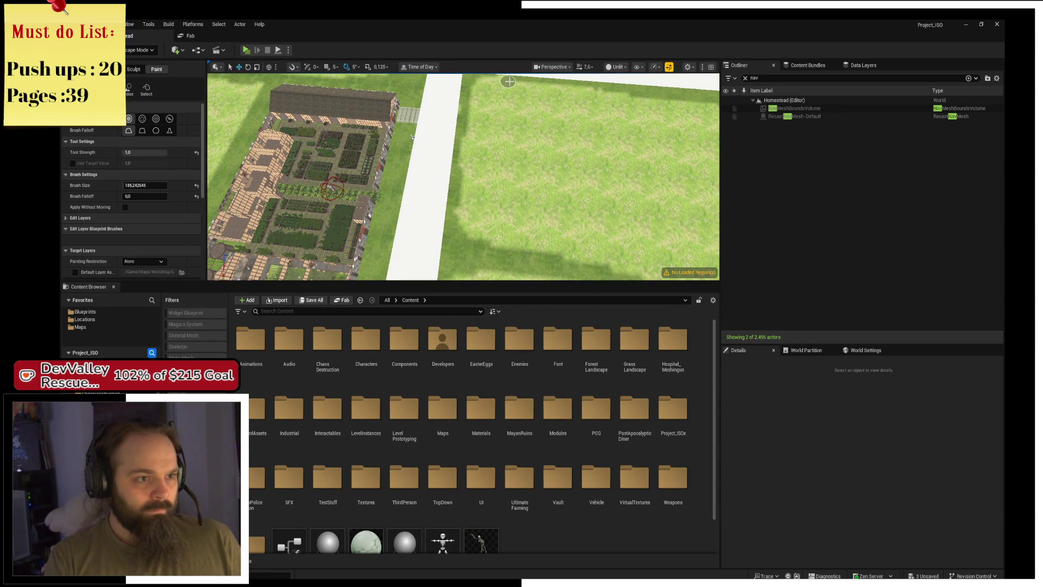
scroll(509, 81, "down", 5)
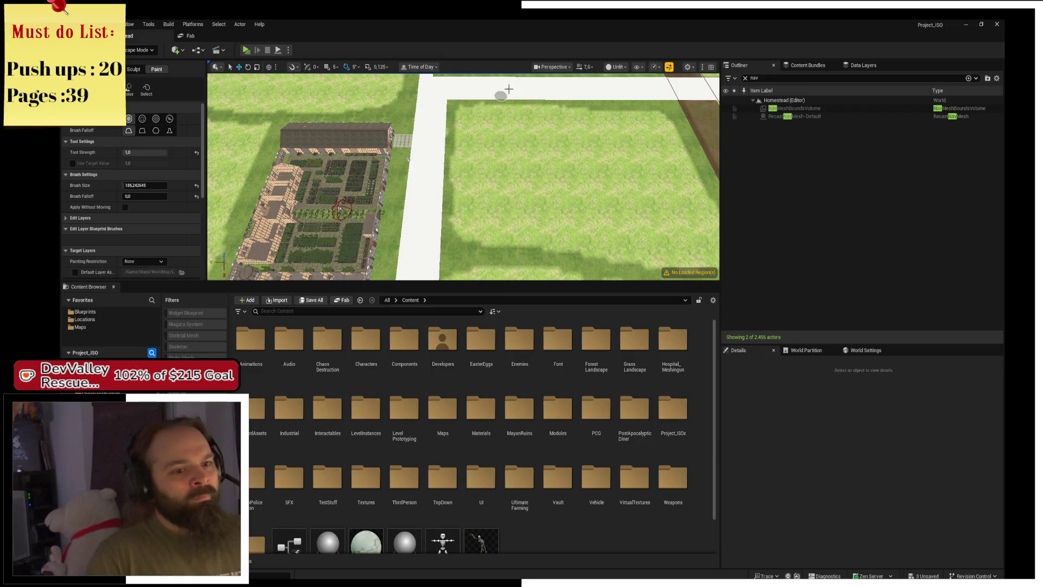
left_click_drag(489, 198, 440, 193)
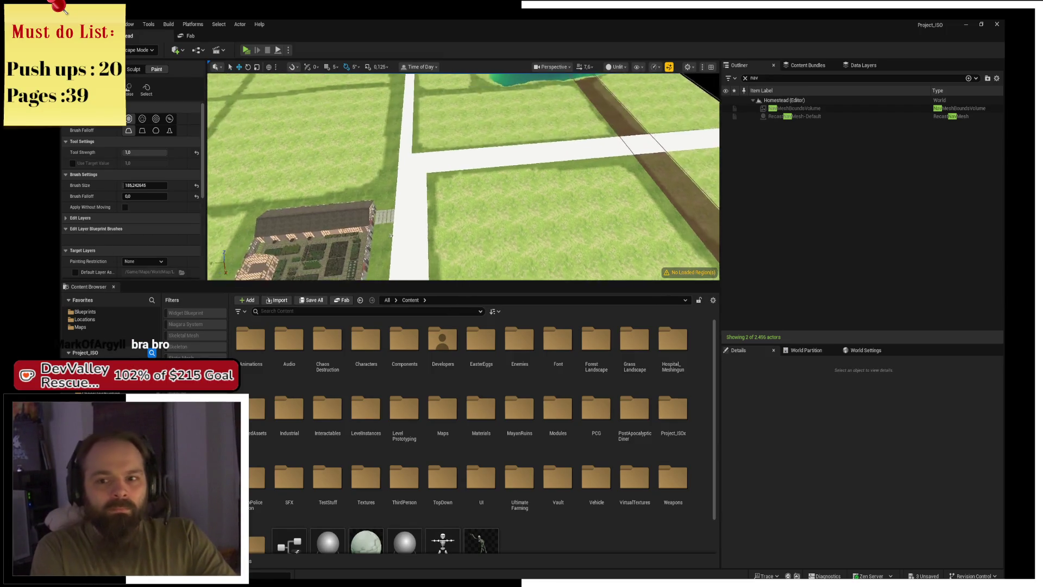
left_click_drag(439, 245, 386, 231)
mouse_move(420, 173)
left_mouse_down()
mouse_move(473, 125)
mouse_move(472, 82)
left_mouse_up()
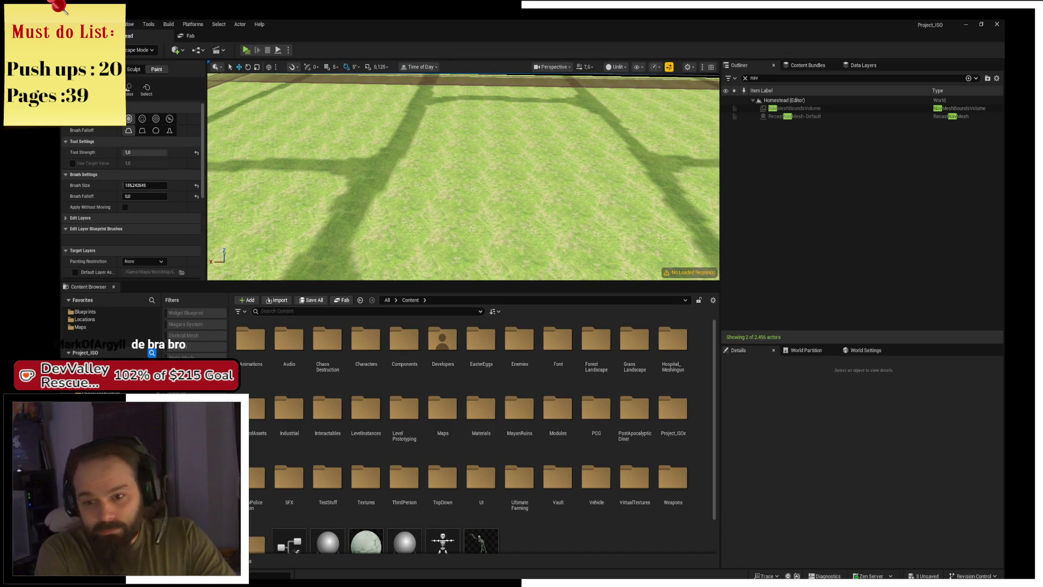
Strafe sideways with D past the dirt path and pan until the walled homestead shows
scroll(464, 176, "down", 3)
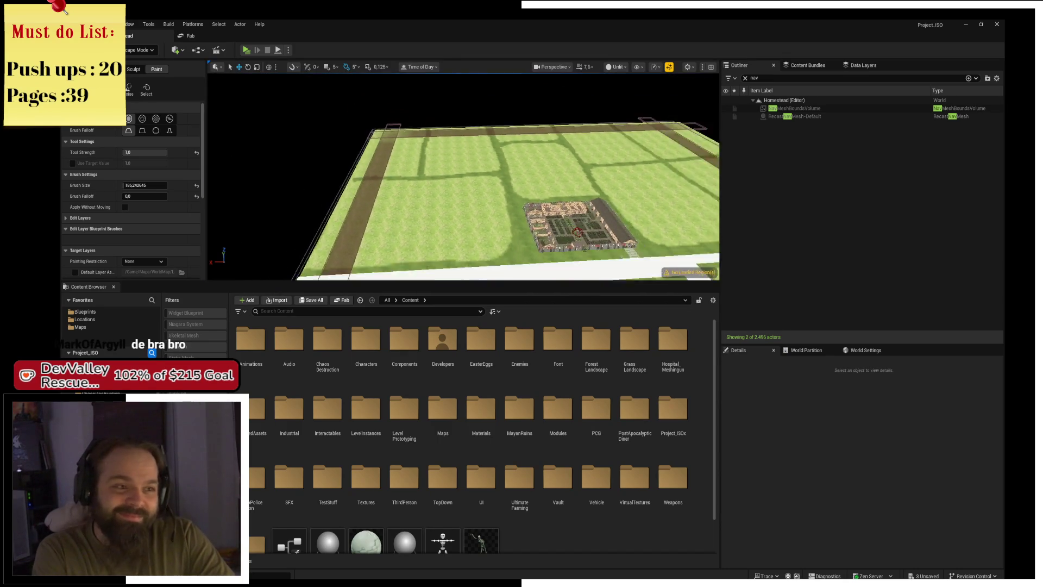
key("d")
scroll(483, 219, "up", 5)
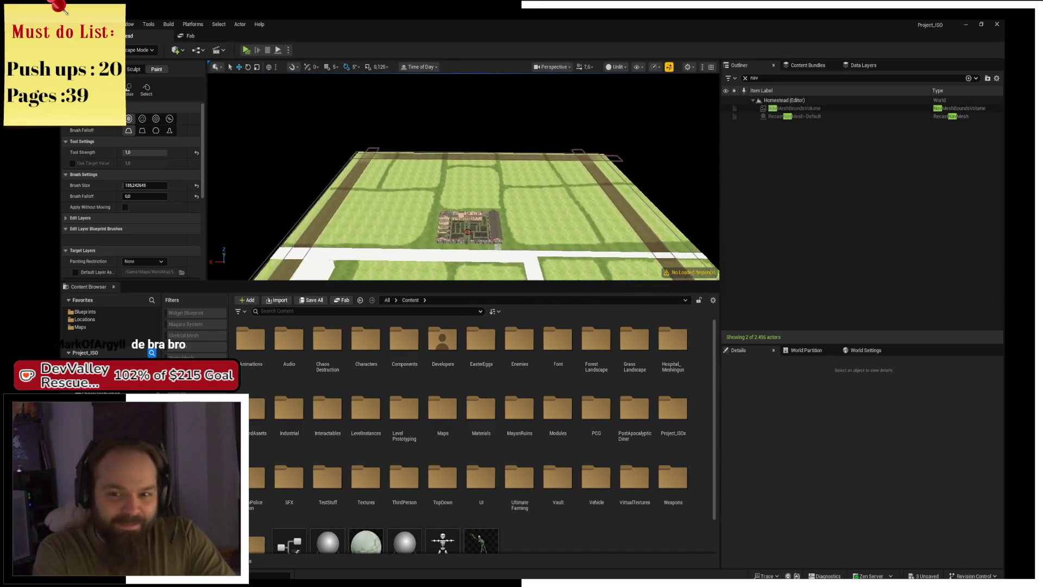
scroll(530, 154, "down", 3)
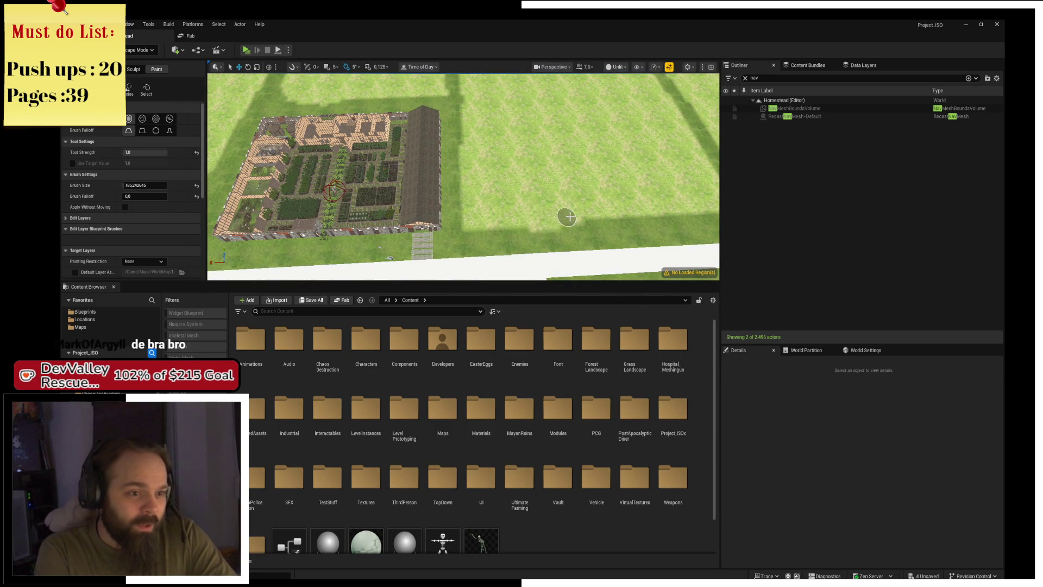
scroll(619, 203, "up", 3)
scroll(496, 221, "up", 1)
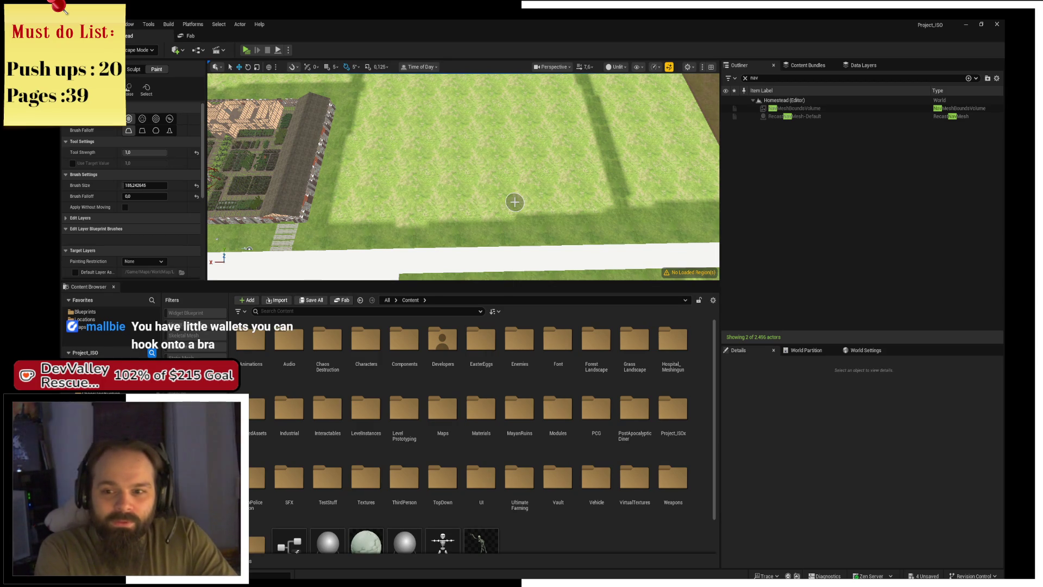
key("d")
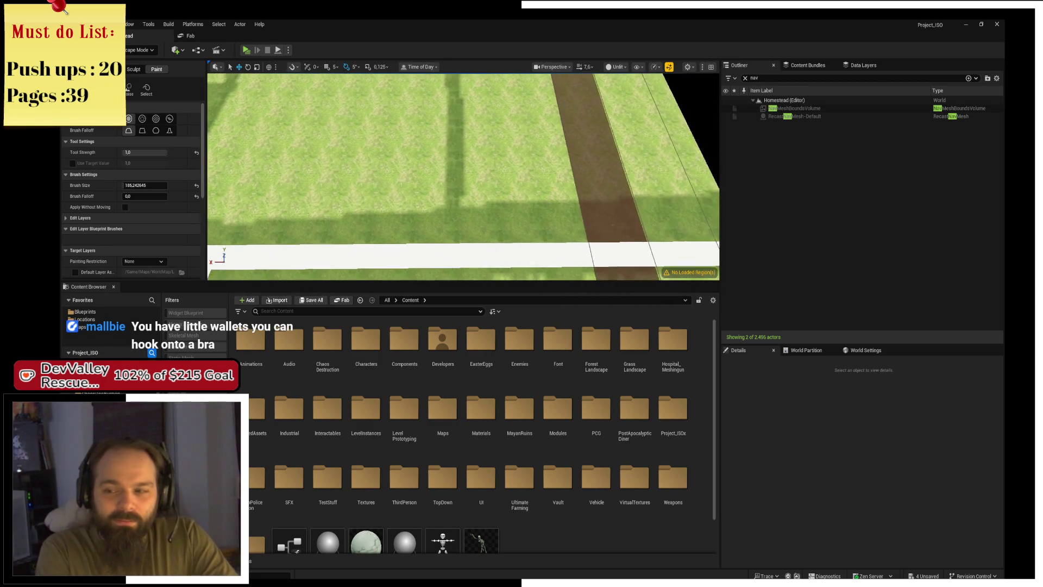
key("d")
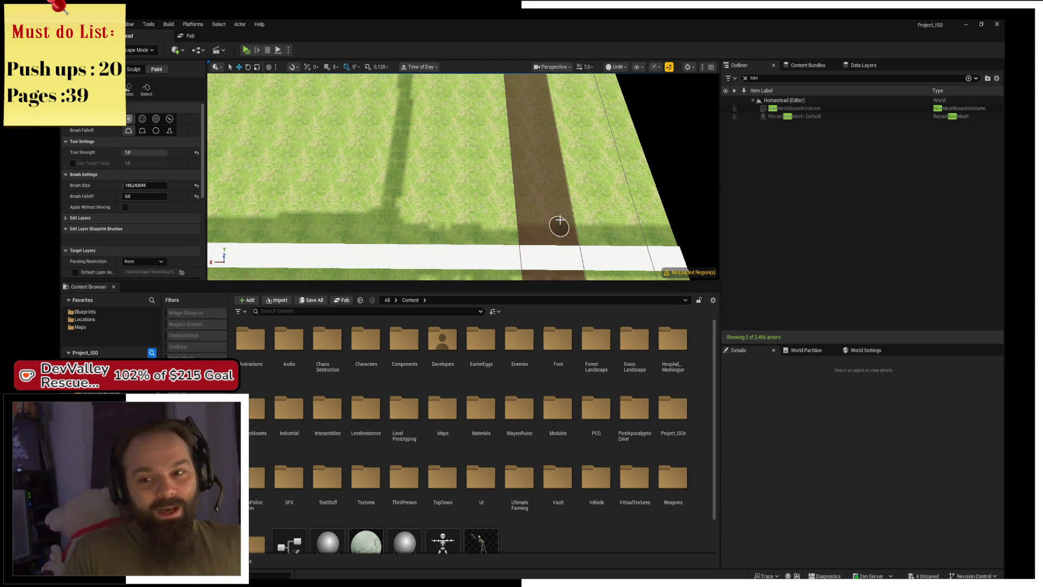
mouse_move(559, 226)
left_mouse_down()
mouse_move(256, 178)
mouse_move(451, 180)
mouse_move(560, 219)
left_mouse_up()
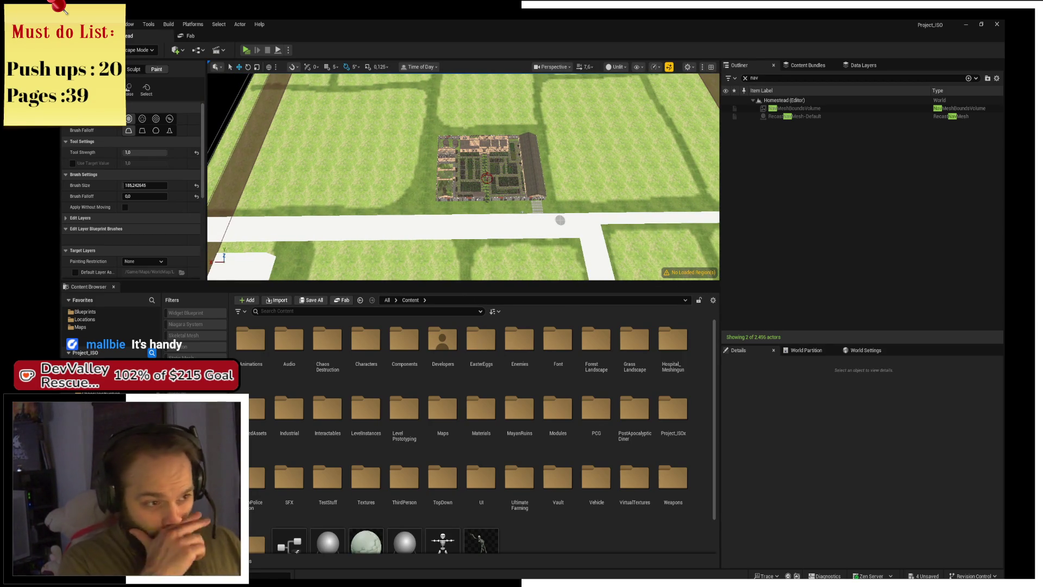
Pull back from the homestead and fly to a near top-down view of the crossing and pond
left_click_drag(579, 143, 603, 163)
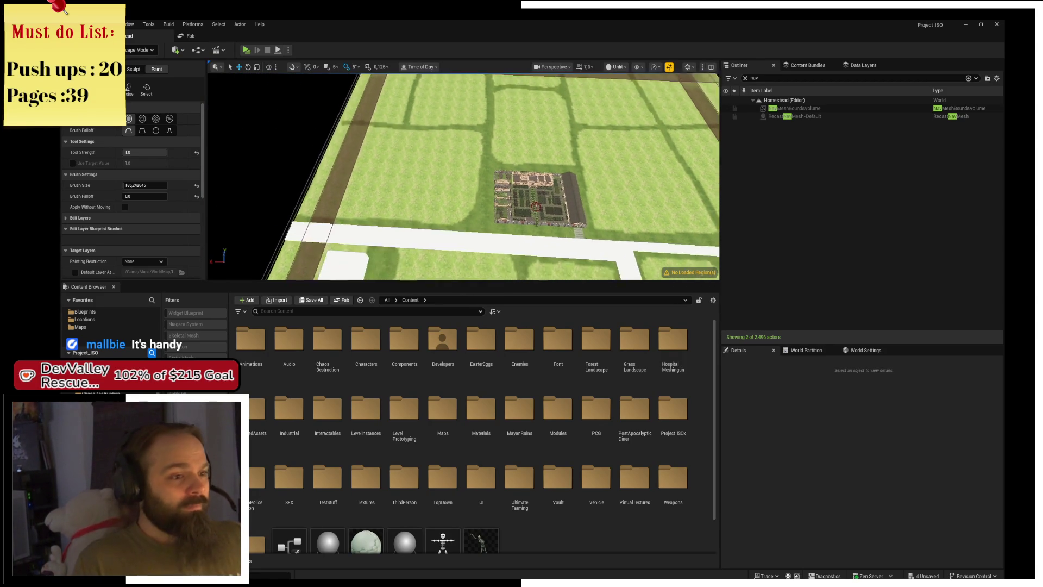
mouse_move(537, 207)
left_mouse_down()
mouse_move(549, 239)
mouse_move(481, 174)
left_mouse_up()
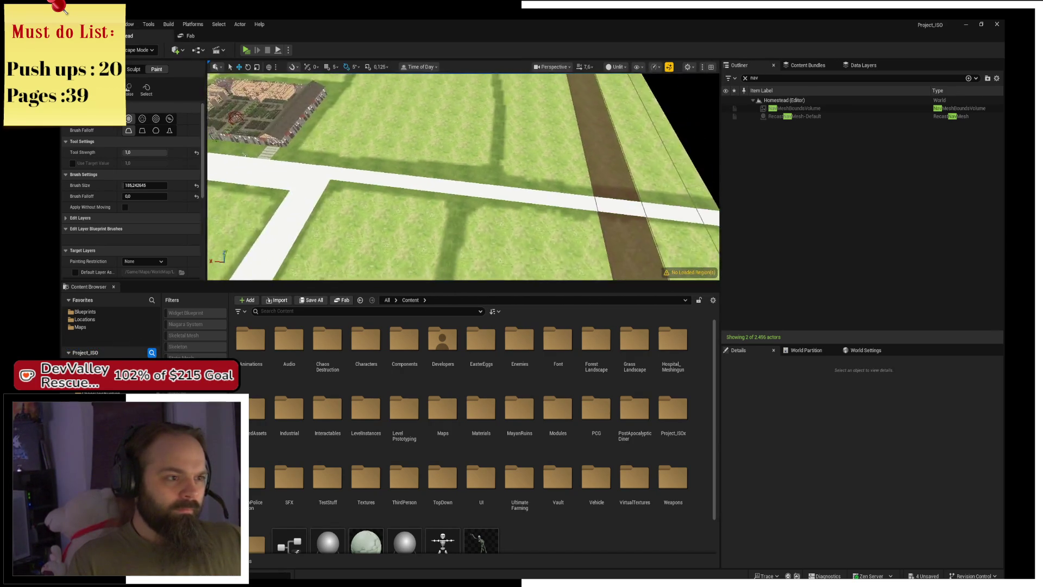
left_click_drag(577, 142, 578, 142)
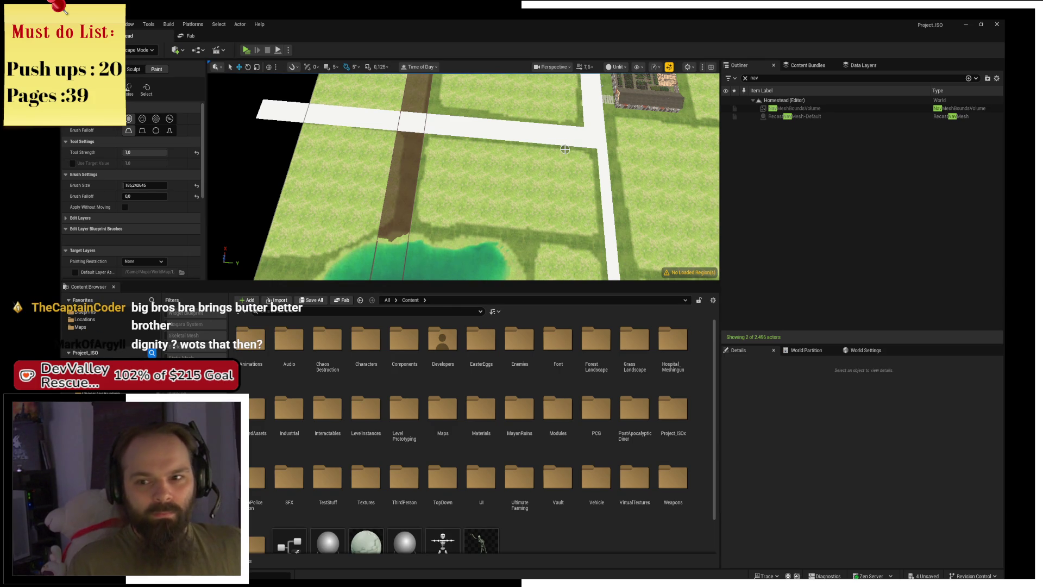
scroll(565, 149, "down", 5)
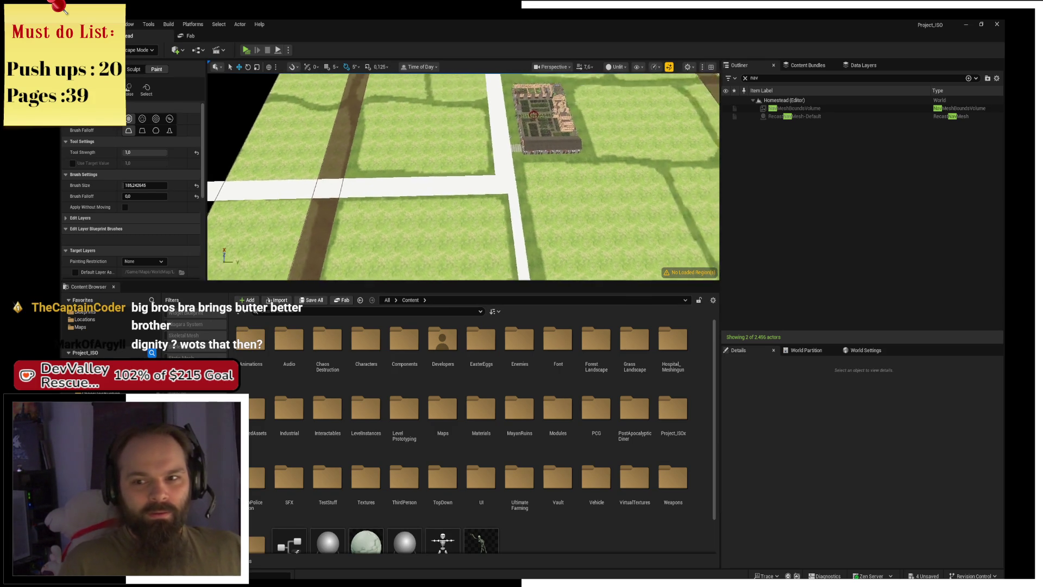
scroll(464, 177, "up", 5)
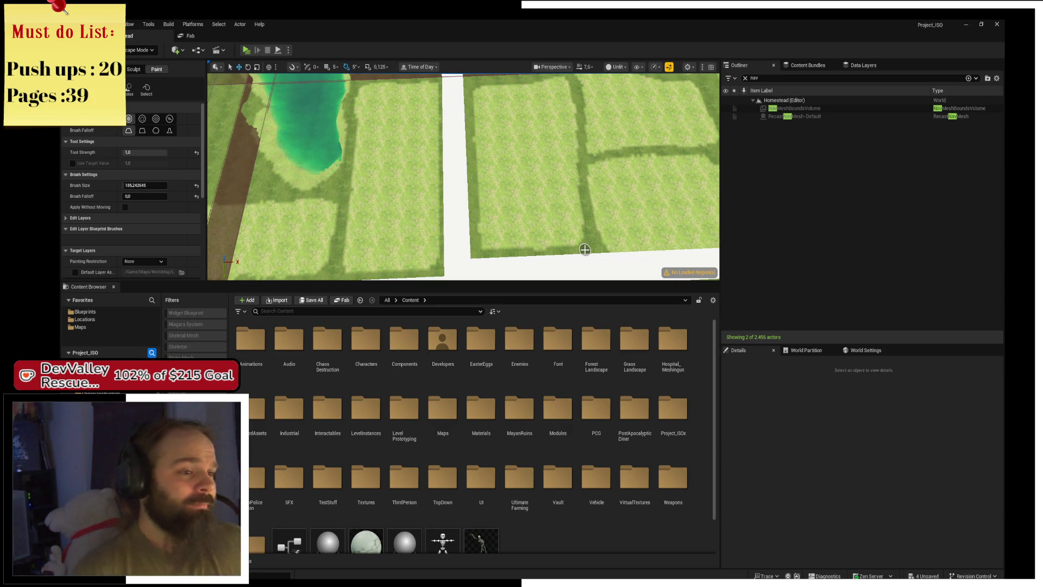
Tilt to a low angle across the pond, dirt path and road crossing, adjusting distance
mouse_move(624, 158)
left_mouse_down()
mouse_move(624, 109)
mouse_move(532, 109)
mouse_move(510, 130)
mouse_move(500, 114)
mouse_move(466, 163)
left_mouse_up()
scroll(463, 177, "up", 5)
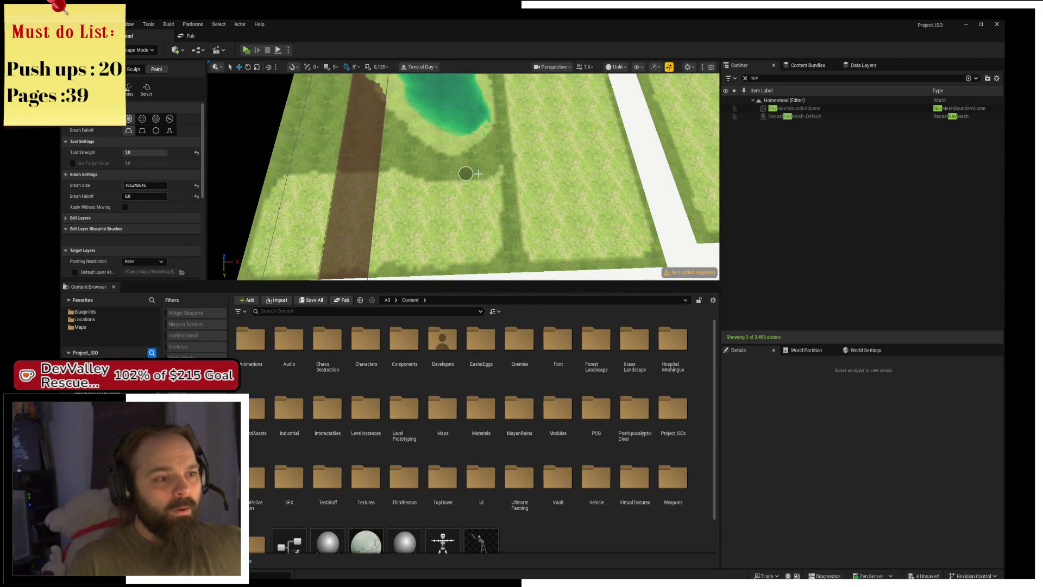
scroll(438, 195, "down", 5)
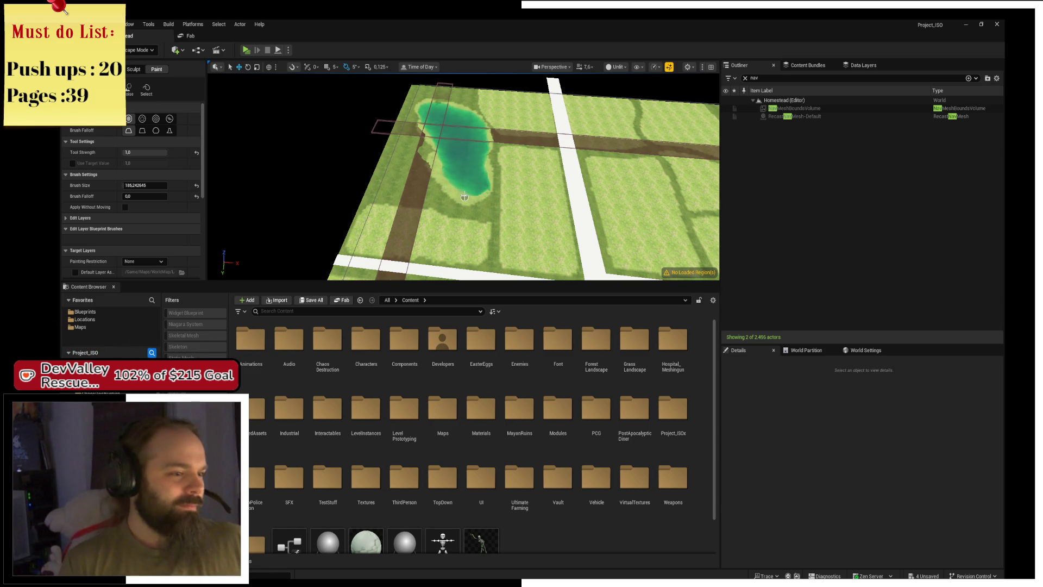
scroll(220, 139, "up", 5)
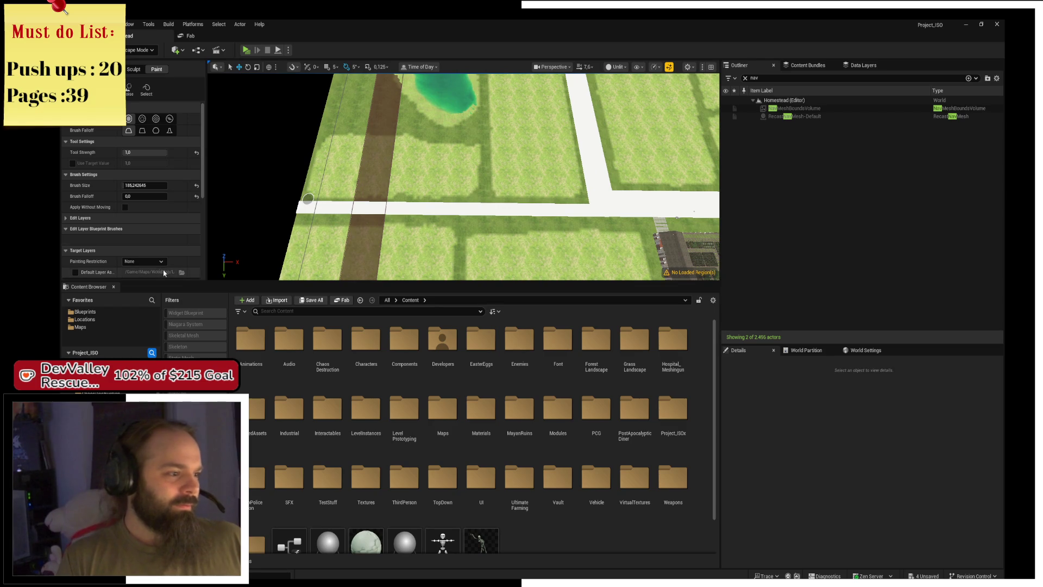
Enlarge the viewport, inspect baseGround_III's LayerInfo, then select baseGround_II and dab light grass
left_click_drag(148, 279, 148, 486)
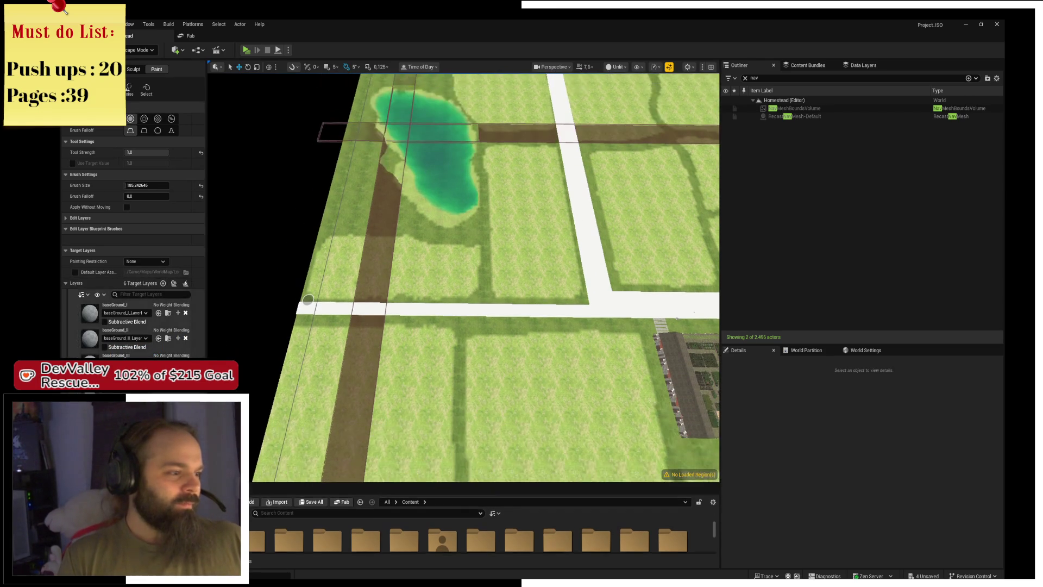
double_click(115, 355)
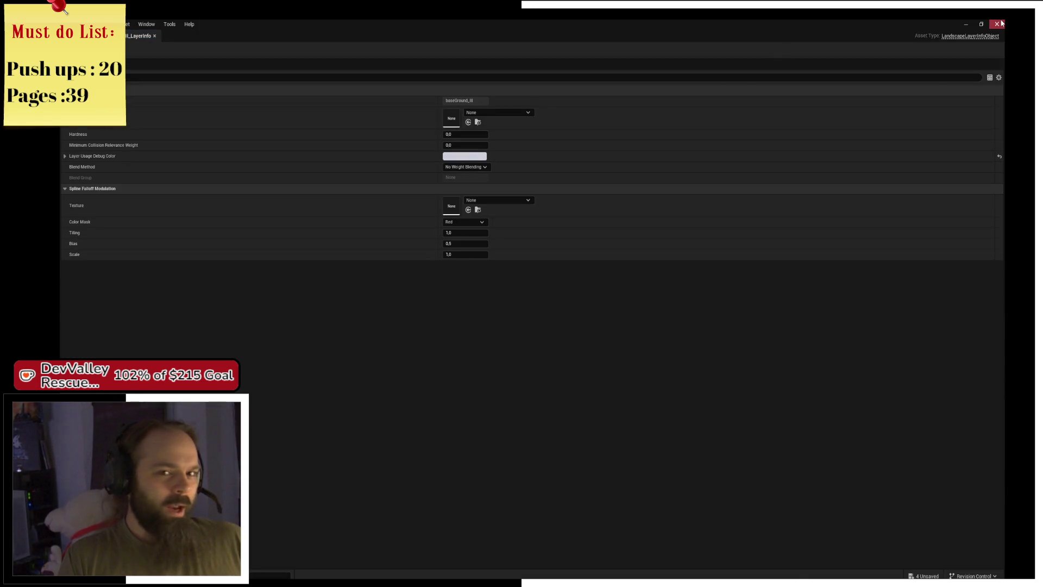
left_click(998, 24)
scroll(413, 237, "up", 5)
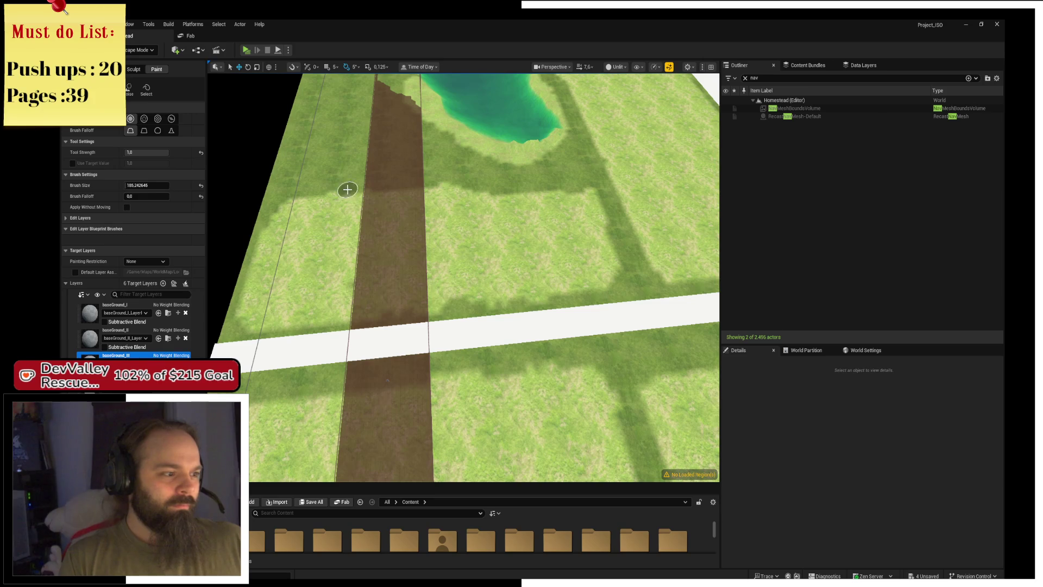
left_click(115, 330)
left_click(332, 235)
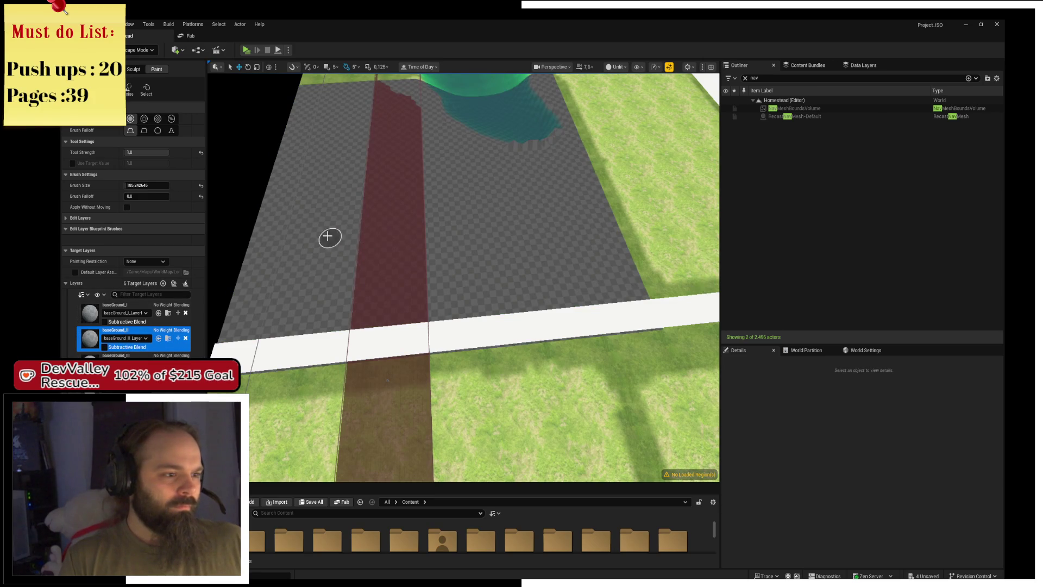
Paint light baseGround_II grass over the dark field strips, raising Brush Size to about 324.8
mouse_move(343, 277)
left_mouse_down()
mouse_move(295, 252)
mouse_move(289, 235)
mouse_move(270, 248)
mouse_move(304, 213)
mouse_move(589, 196)
mouse_move(610, 270)
mouse_move(263, 309)
mouse_move(266, 263)
mouse_move(329, 286)
mouse_move(433, 266)
left_mouse_up()
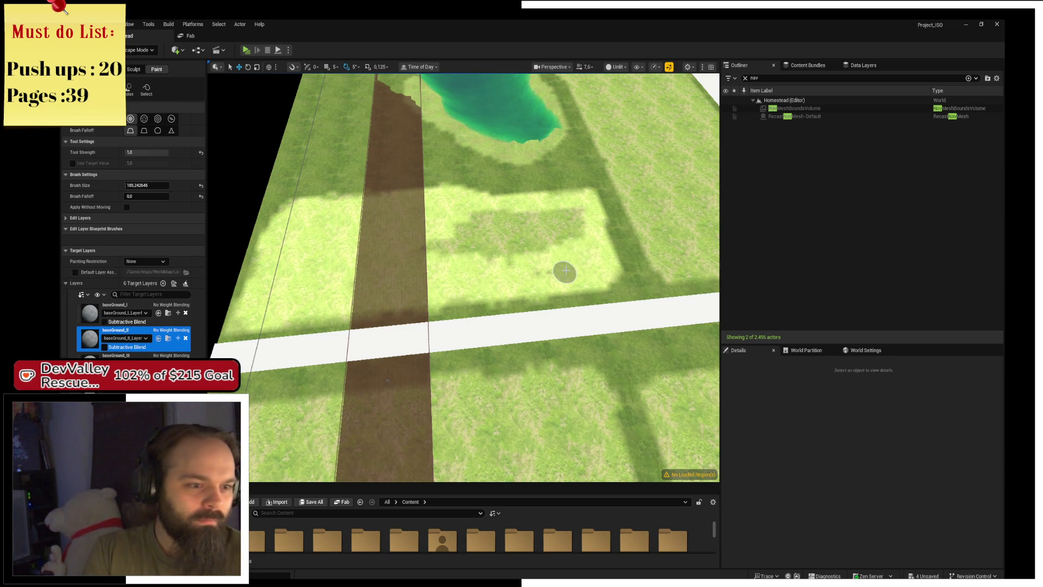
mouse_move(566, 271)
left_mouse_down()
mouse_move(565, 217)
mouse_move(542, 217)
mouse_move(484, 249)
mouse_move(510, 220)
mouse_move(571, 217)
mouse_move(510, 219)
mouse_move(546, 277)
left_mouse_up()
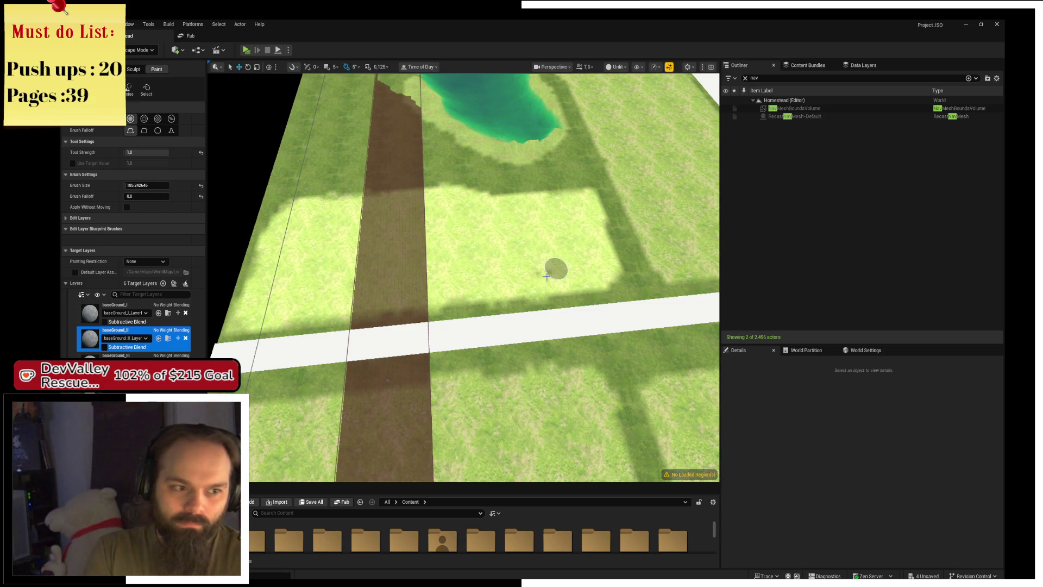
right_click(515, 263)
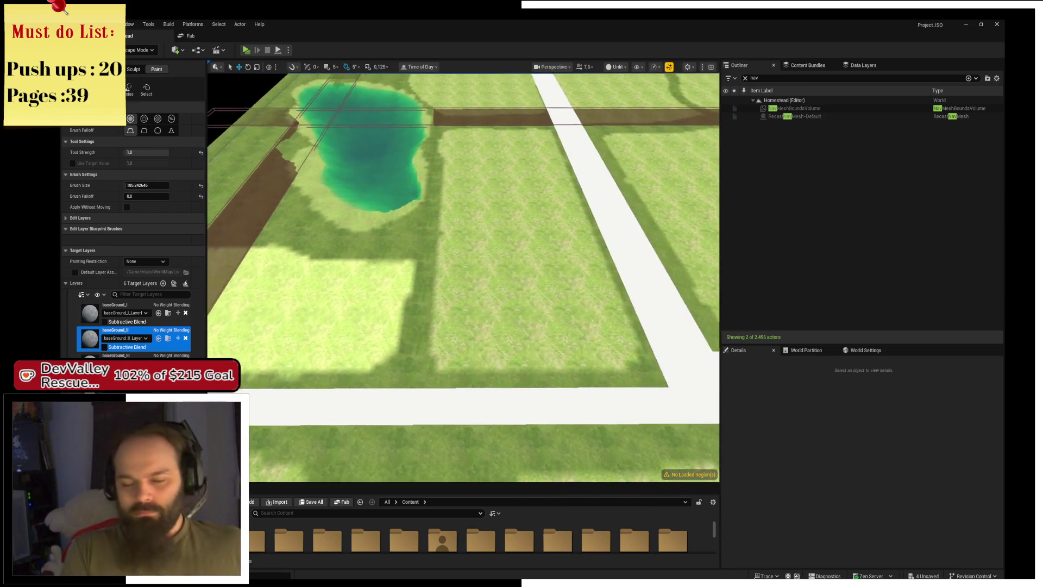
right_click(514, 255)
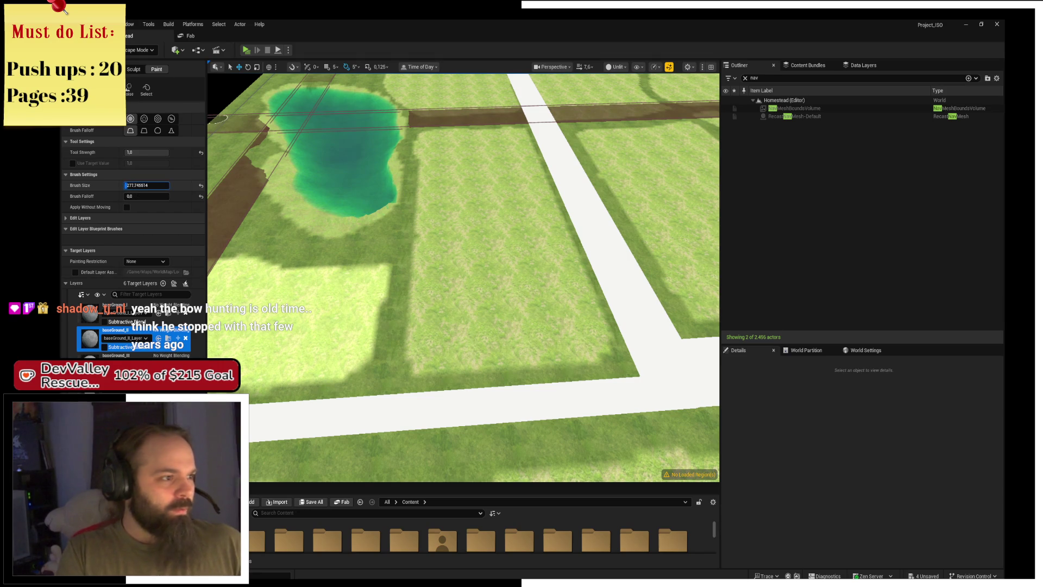
left_click_drag(126, 186, 142, 185)
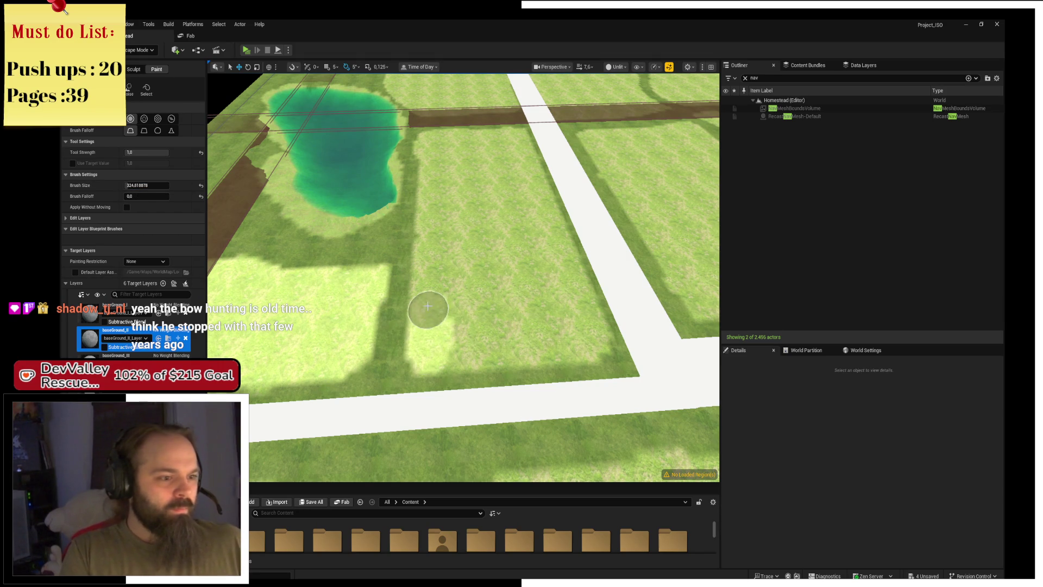
mouse_move(428, 307)
left_mouse_down()
mouse_move(427, 142)
mouse_move(445, 130)
mouse_move(505, 131)
mouse_move(543, 226)
mouse_move(530, 163)
mouse_move(575, 310)
mouse_move(559, 348)
mouse_move(449, 361)
mouse_move(442, 191)
mouse_move(456, 137)
mouse_move(497, 141)
mouse_move(533, 259)
mouse_move(496, 334)
mouse_move(465, 150)
mouse_move(478, 158)
mouse_move(517, 284)
mouse_move(496, 242)
mouse_move(485, 243)
left_mouse_up()
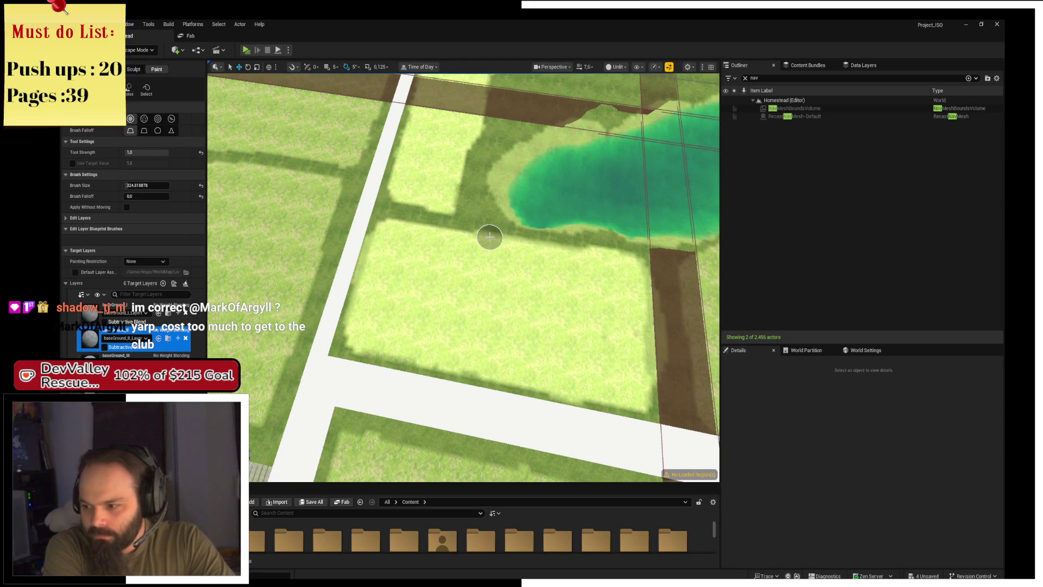
Paint grass over the dirt path's right edge and far dark strip, then swing closer to the lake
key("Right")
key("Up")
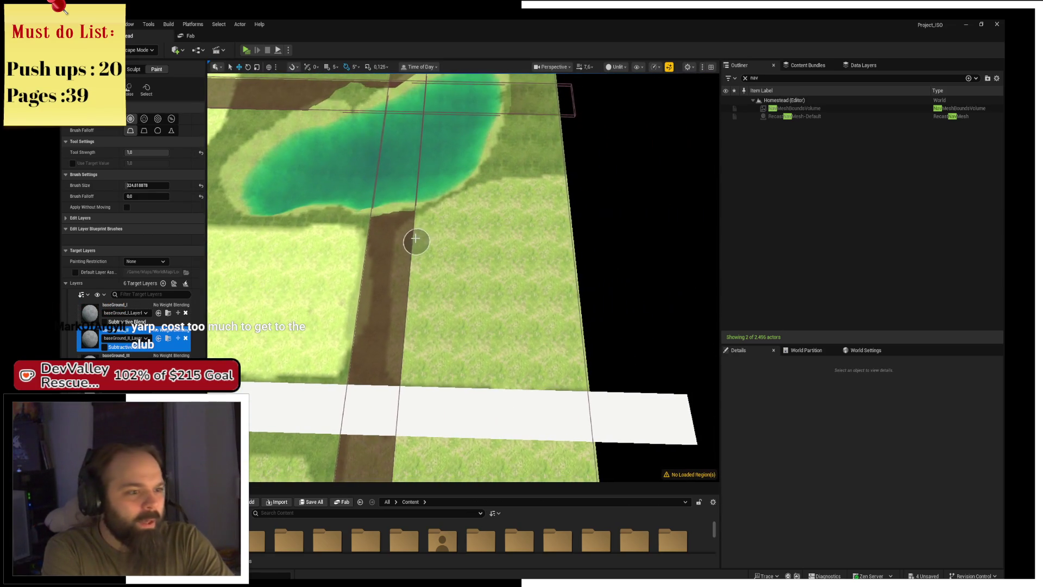
mouse_move(415, 239)
left_mouse_down()
mouse_move(408, 233)
mouse_move(402, 369)
mouse_move(603, 375)
mouse_move(441, 348)
mouse_move(467, 248)
mouse_move(429, 255)
mouse_move(470, 204)
mouse_move(426, 263)
mouse_move(482, 298)
mouse_move(541, 212)
mouse_move(547, 223)
mouse_move(536, 248)
mouse_move(507, 217)
mouse_move(556, 84)
mouse_move(552, 186)
mouse_move(550, 80)
mouse_move(489, 189)
mouse_move(531, 101)
left_mouse_up()
scroll(531, 101, "down", 3)
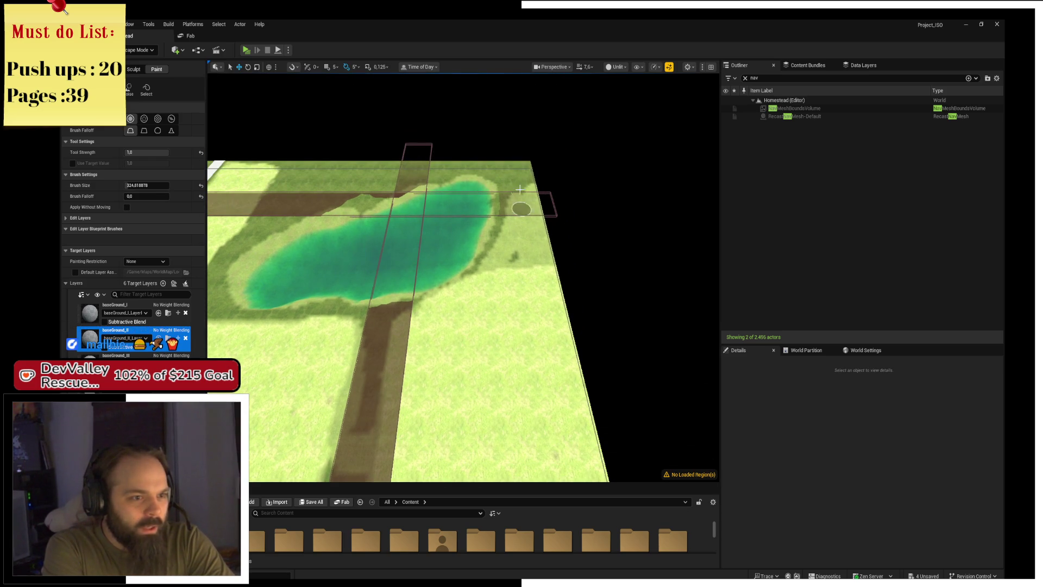
mouse_move(527, 161)
left_mouse_down()
mouse_move(507, 186)
mouse_move(481, 163)
left_mouse_up()
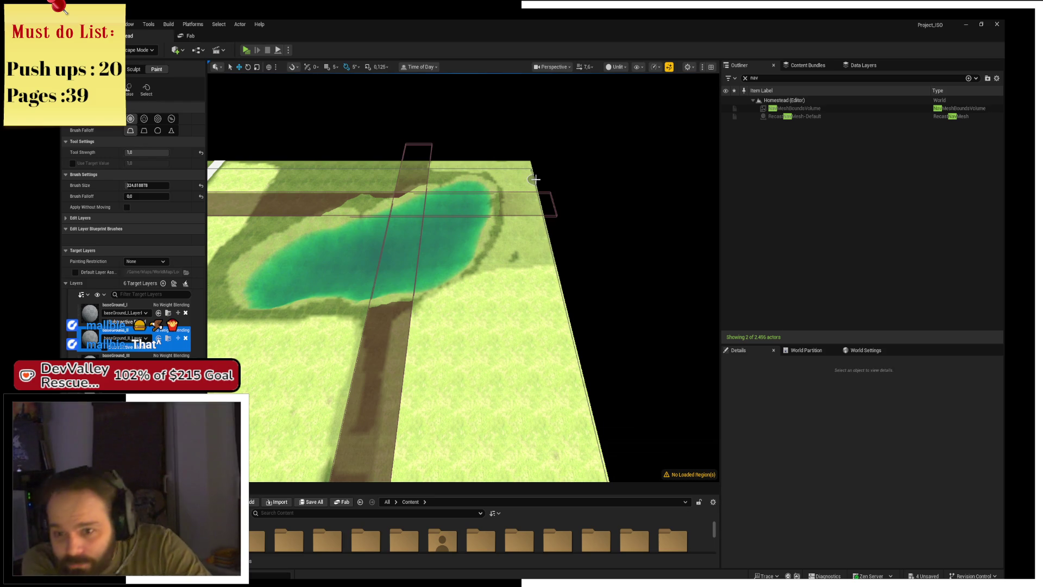
scroll(536, 179, "up", 2)
mouse_move(497, 205)
left_mouse_down()
mouse_move(334, 272)
mouse_move(380, 213)
mouse_move(329, 304)
mouse_move(317, 371)
left_mouse_up()
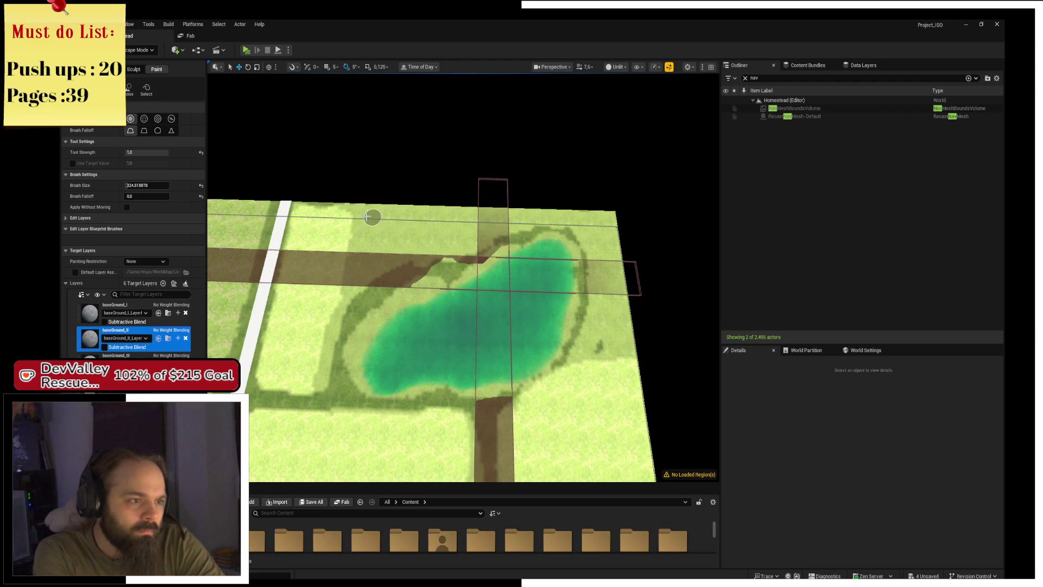
Orbit the viewport to a more oblique view over the lake
left_click_drag(419, 221, 426, 225)
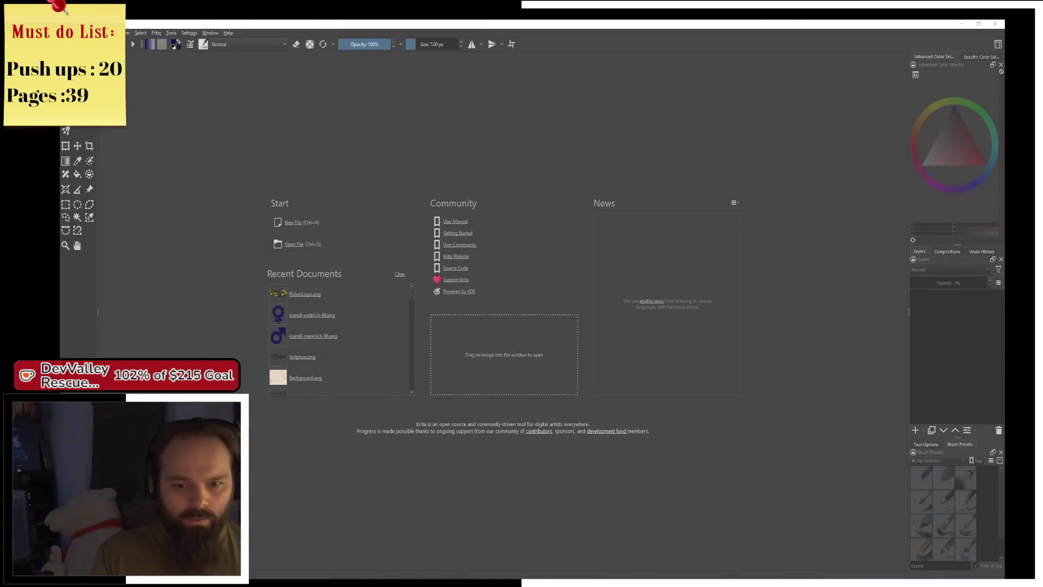
Hide the Krita window to reveal the desktop
key("super+d")
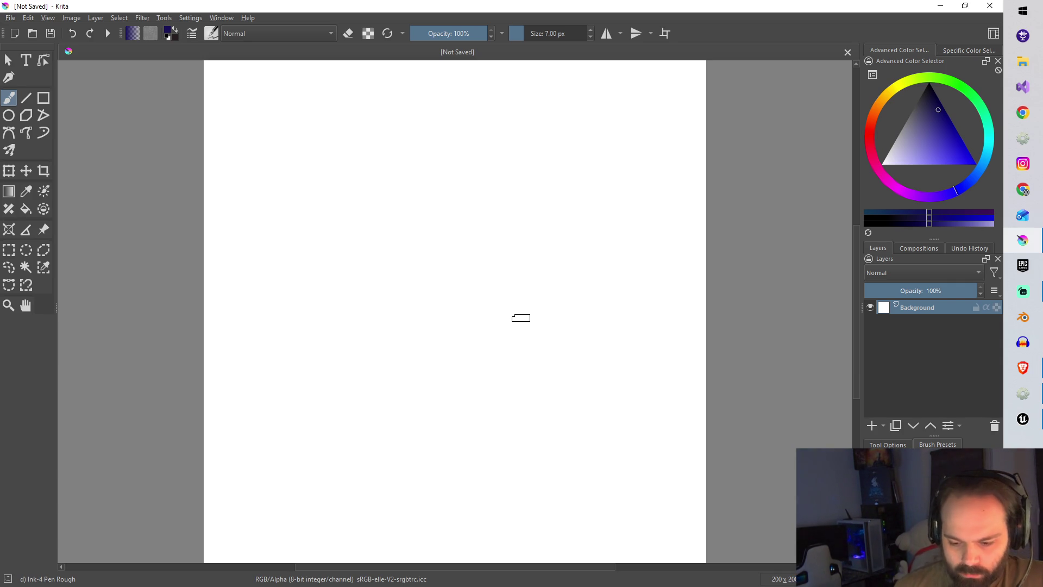
Set the painting colour to pure black and sketch the bottom bun and patty
scroll(487, 339, "down", 2)
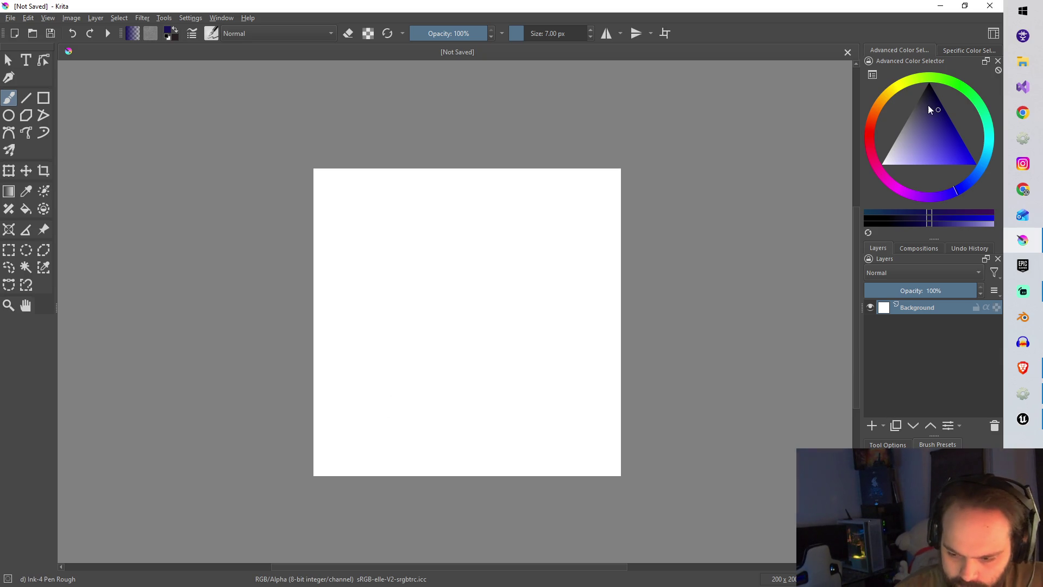
left_click_drag(930, 109, 930, 62)
mouse_move(366, 412)
left_mouse_down()
mouse_move(354, 412)
mouse_move(374, 431)
mouse_move(561, 418)
mouse_move(553, 405)
left_mouse_up()
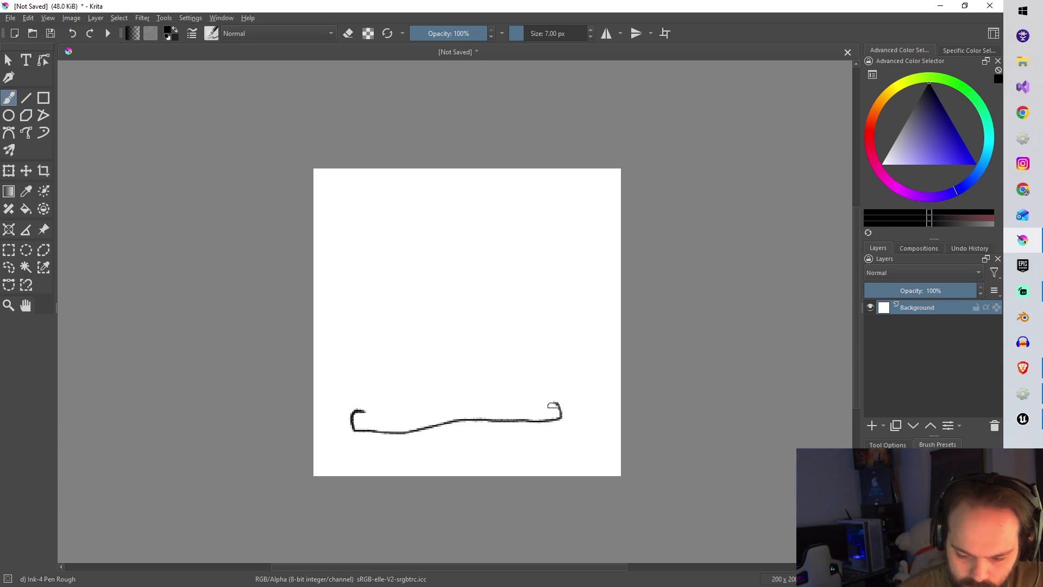
key("ctrl+z")
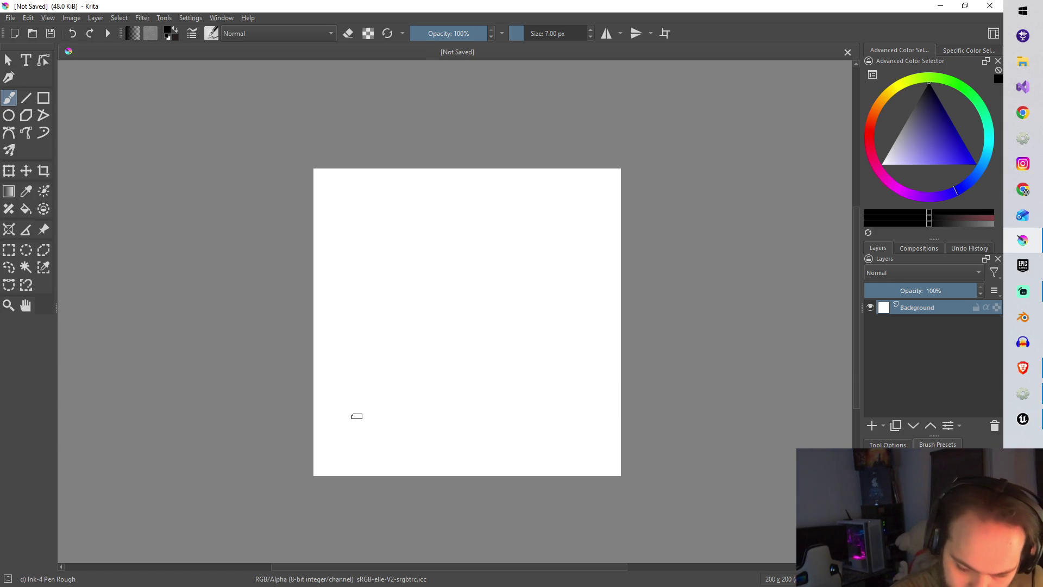
mouse_move(351, 422)
left_mouse_down()
mouse_move(368, 440)
mouse_move(507, 445)
mouse_move(568, 435)
mouse_move(530, 422)
mouse_move(352, 419)
left_mouse_up()
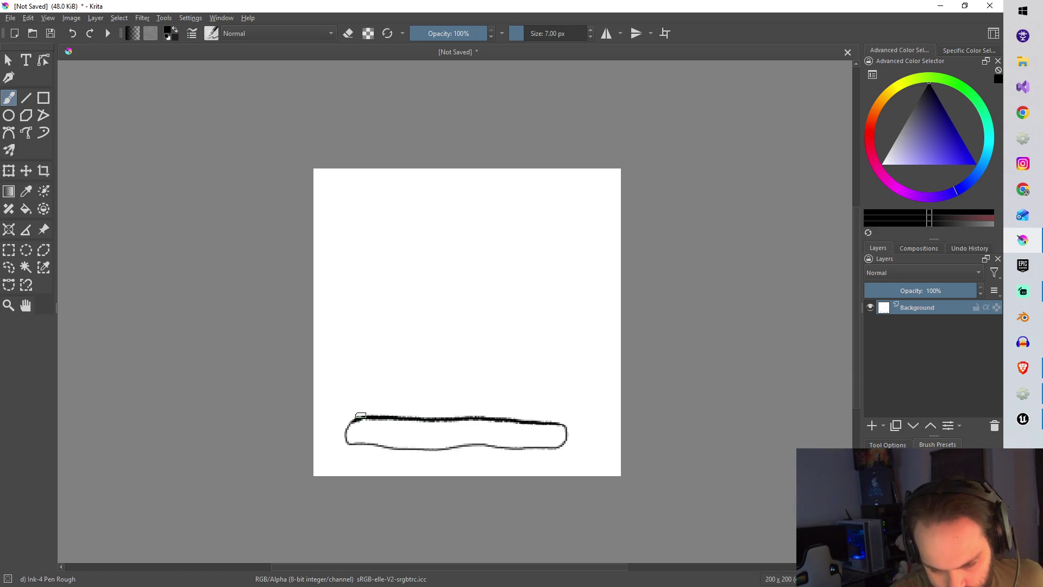
mouse_move(362, 410)
left_mouse_down()
mouse_move(533, 408)
mouse_move(561, 422)
left_mouse_up()
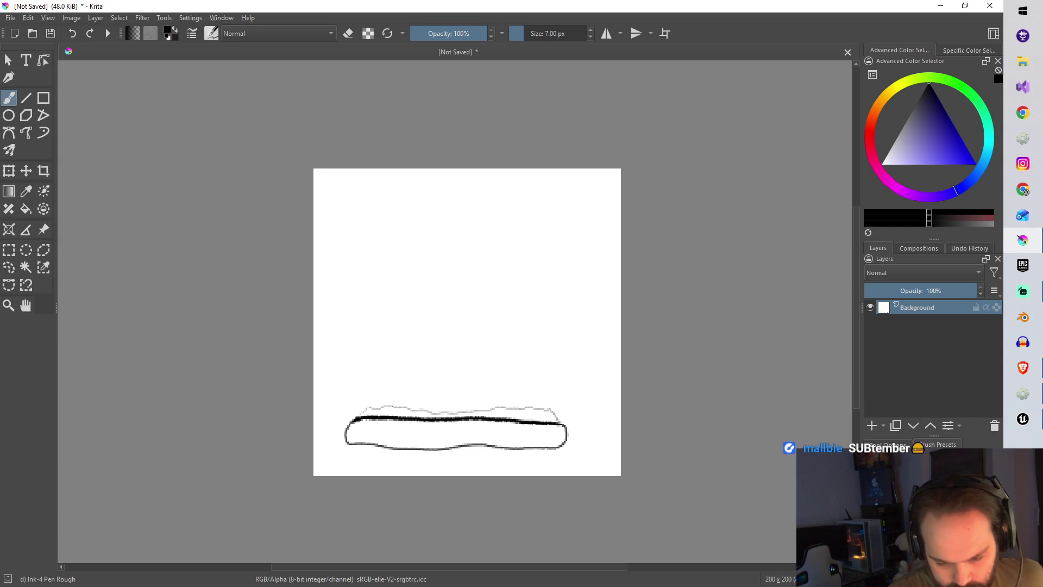
mouse_move(392, 408)
left_mouse_down()
mouse_move(421, 394)
mouse_move(513, 394)
mouse_move(526, 406)
left_mouse_up()
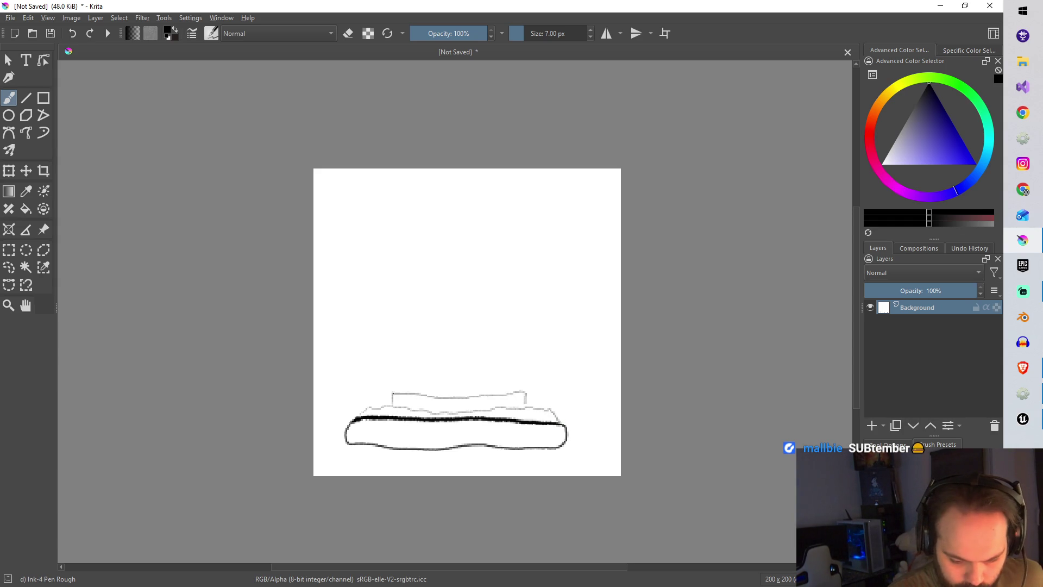
Sketch the wavy topping, the domed top bun with sesame seeds, and the bird's body
mouse_move(393, 392)
left_mouse_down()
mouse_move(365, 393)
mouse_move(360, 375)
mouse_move(537, 372)
mouse_move(564, 388)
mouse_move(524, 395)
left_mouse_up()
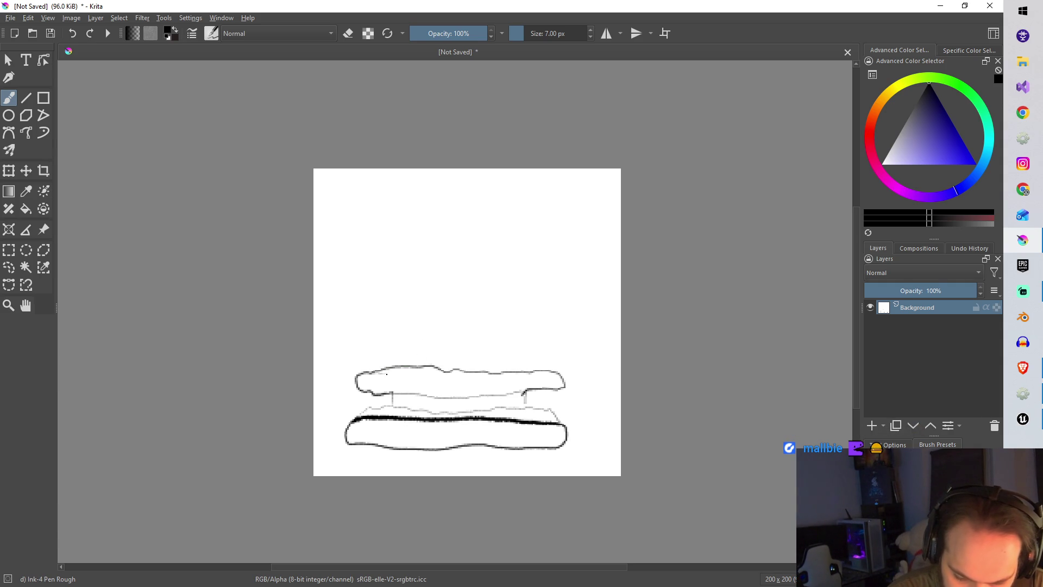
left_click_drag(387, 374, 460, 377)
left_click_drag(499, 376, 563, 369)
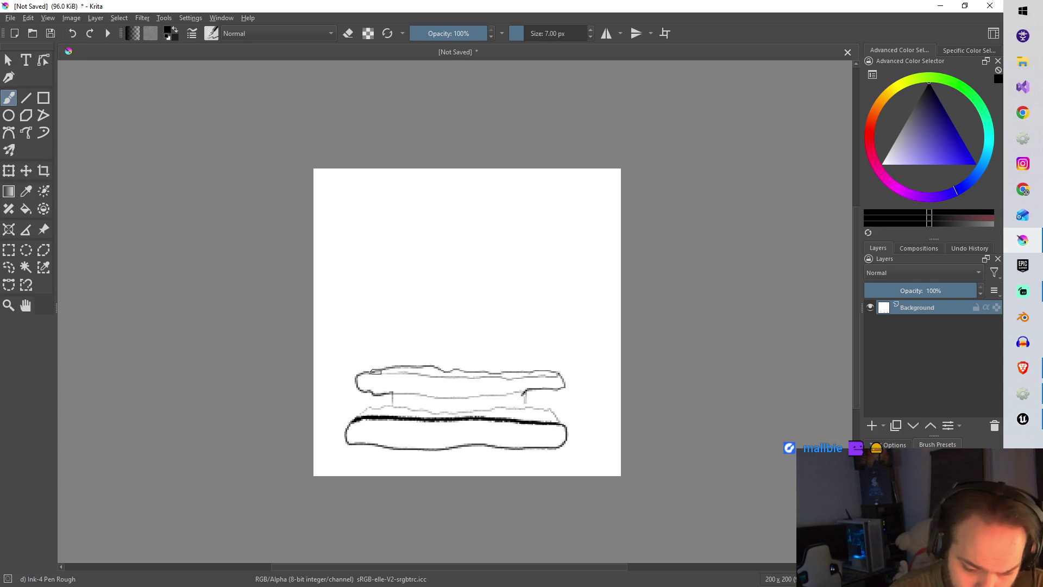
mouse_move(373, 369)
left_mouse_down()
mouse_move(353, 369)
mouse_move(378, 324)
mouse_move(450, 314)
mouse_move(532, 318)
mouse_move(570, 343)
left_mouse_up()
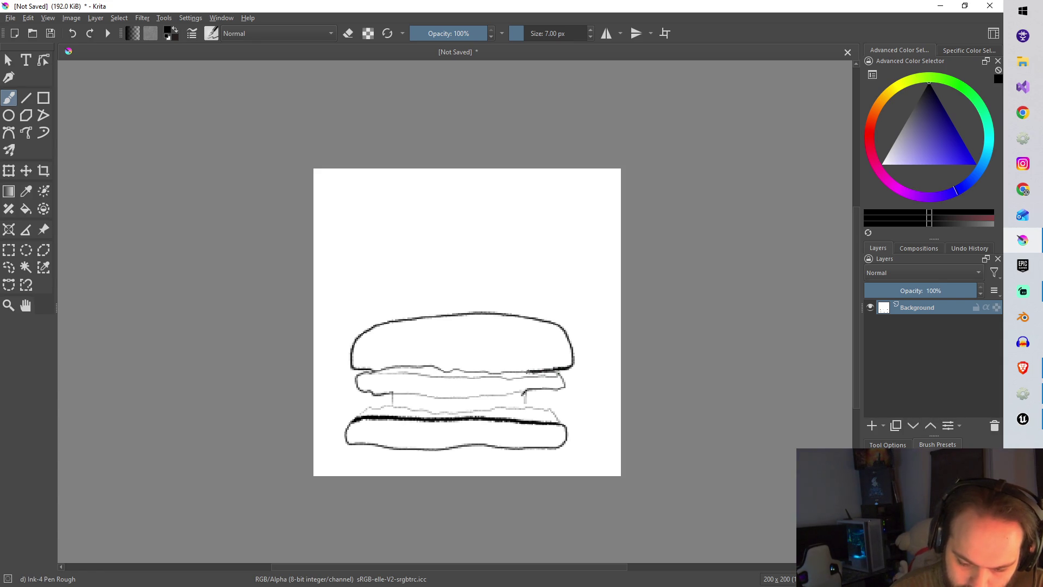
left_click_drag(435, 369, 365, 369)
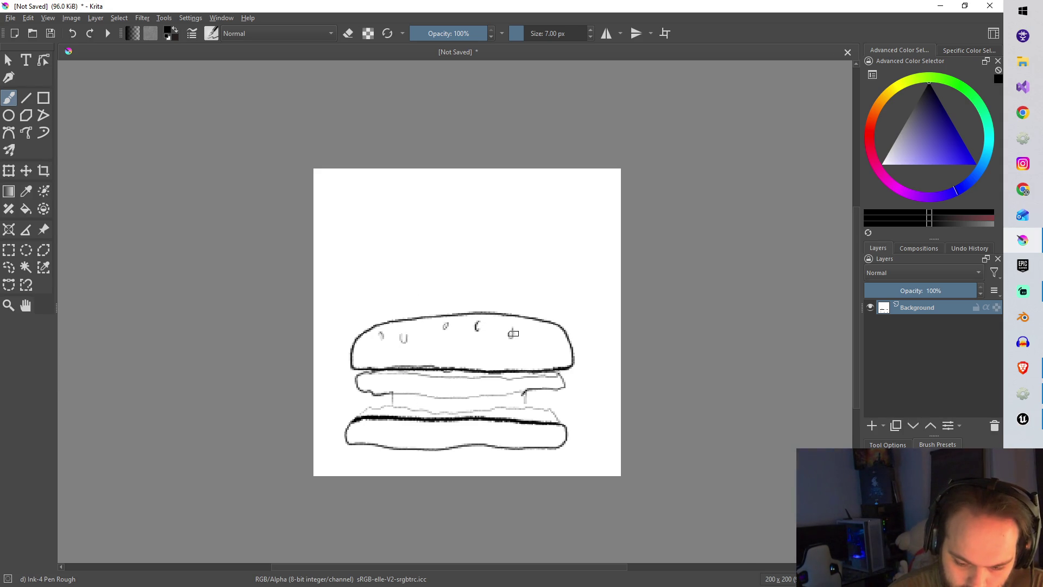
left_click_drag(542, 329, 548, 329)
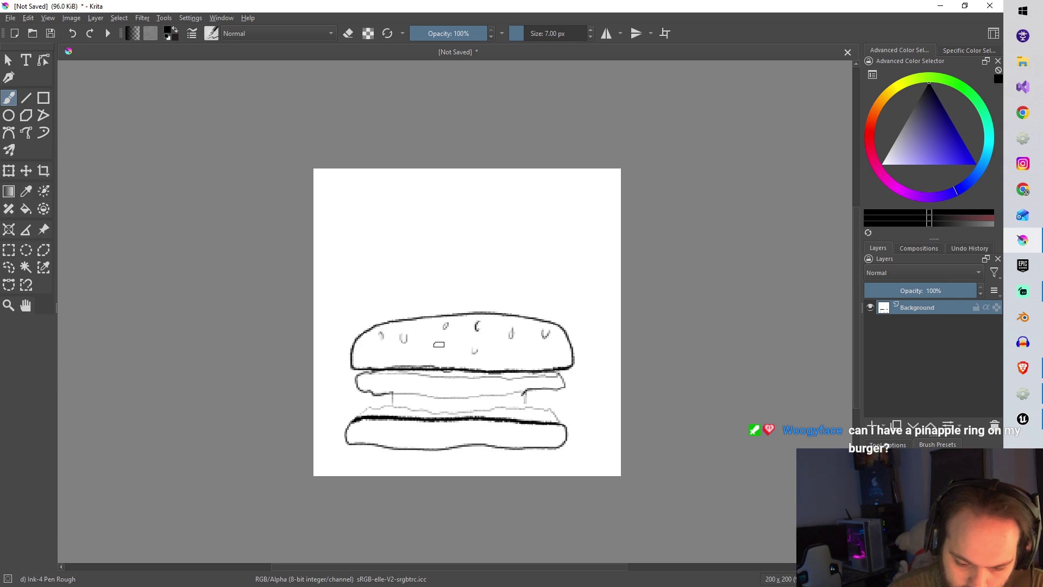
left_click_drag(436, 344, 506, 350)
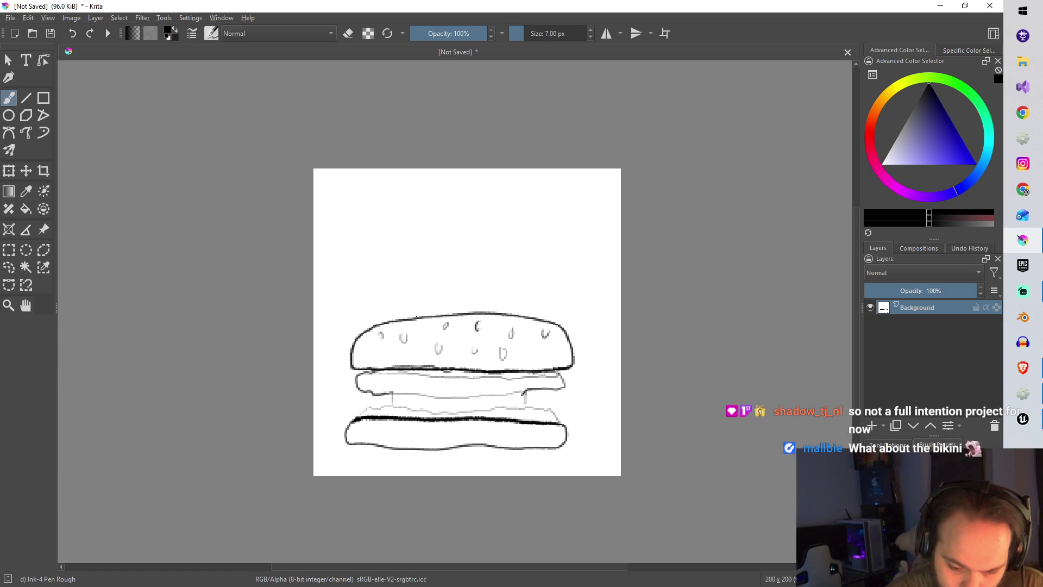
mouse_move(417, 315)
left_mouse_down()
mouse_move(396, 284)
mouse_move(416, 243)
mouse_move(437, 254)
mouse_move(454, 246)
mouse_move(445, 283)
mouse_move(457, 313)
mouse_move(510, 304)
mouse_move(497, 279)
mouse_move(509, 276)
mouse_move(489, 262)
mouse_move(498, 244)
mouse_move(523, 269)
mouse_move(514, 243)
mouse_move(548, 313)
left_mouse_up()
Dot the bird's eye, mark its face, sketch a flying piece, then bring up the YouTube video
left_click(422, 256)
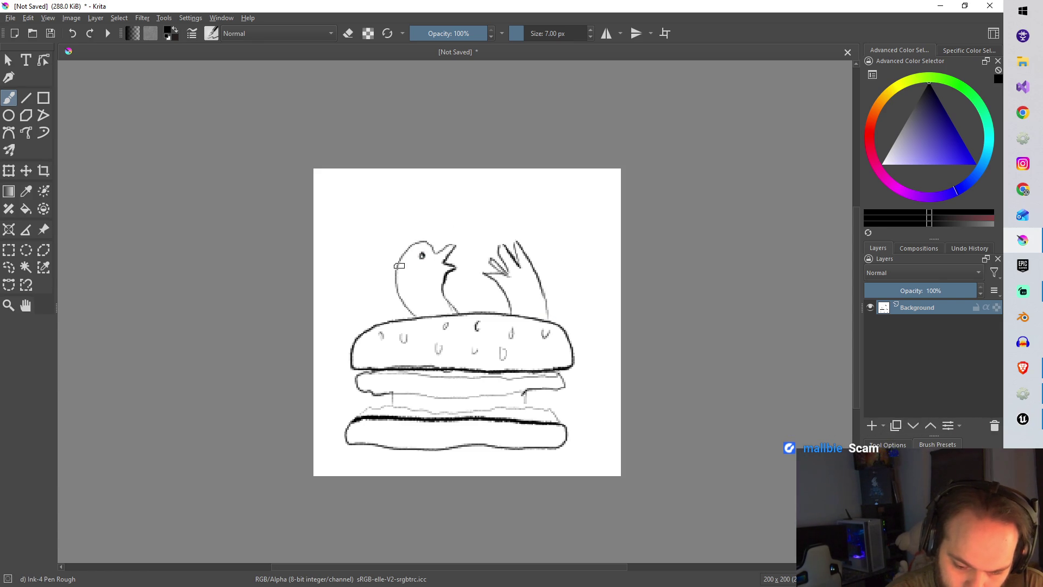
left_click_drag(399, 272, 440, 281)
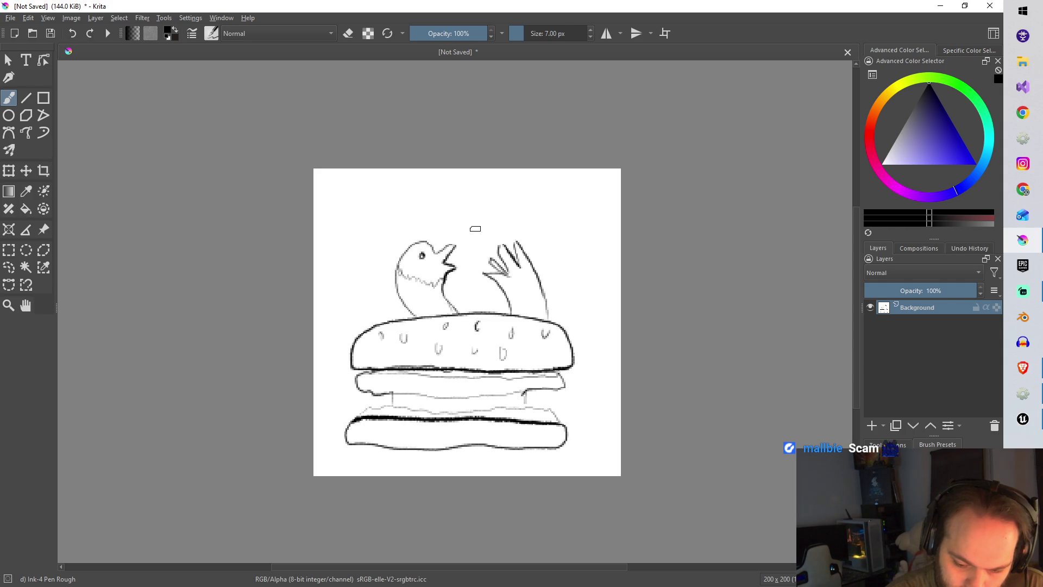
mouse_move(476, 230)
left_mouse_down()
mouse_move(467, 247)
mouse_move(499, 238)
mouse_move(504, 222)
left_mouse_up()
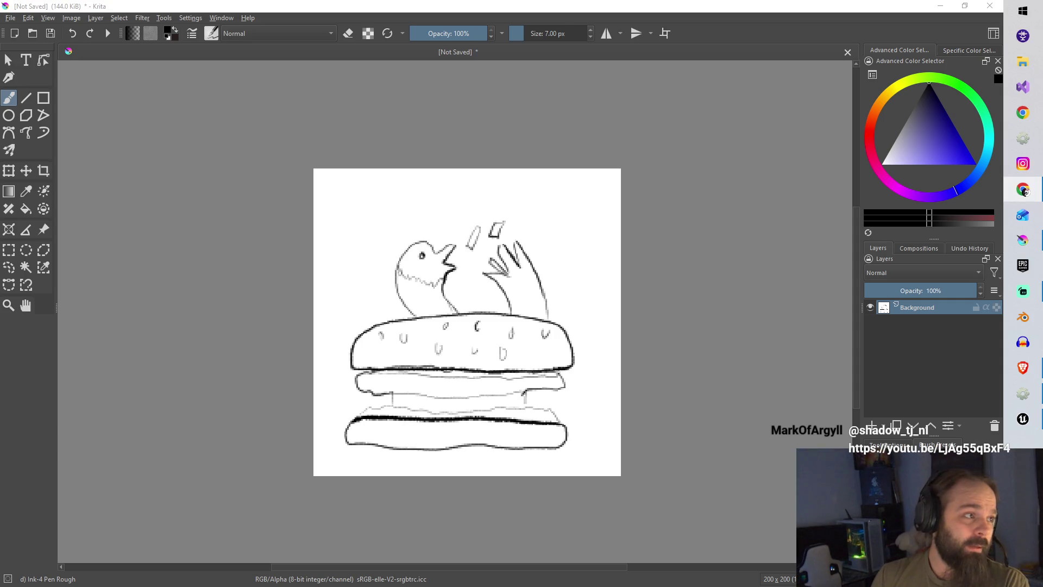
left_click(1024, 189)
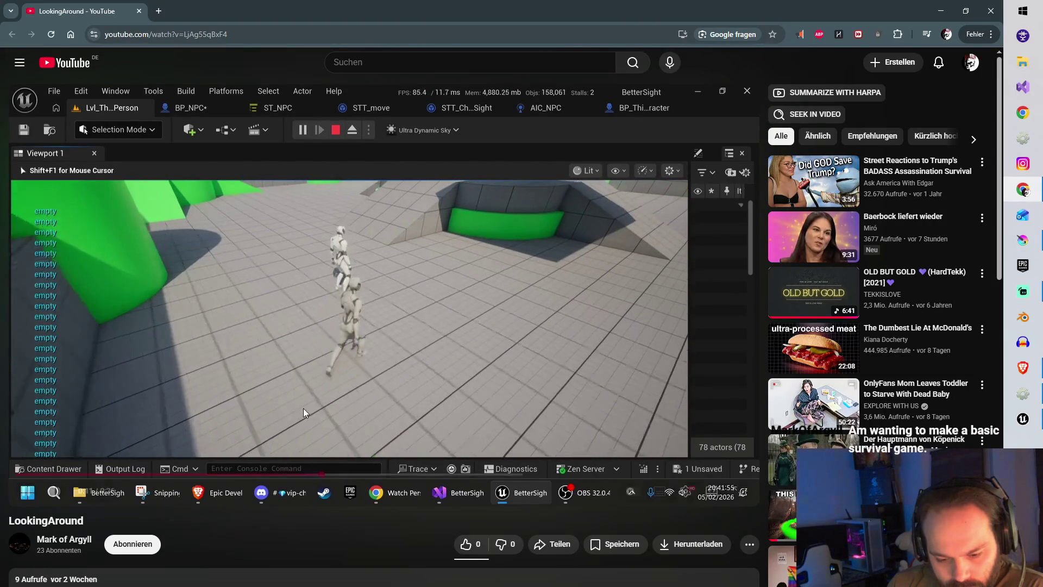
Pause and resume the LookingAround video, then switch back to Krita
mouse_move(492, 360)
left_click(431, 311)
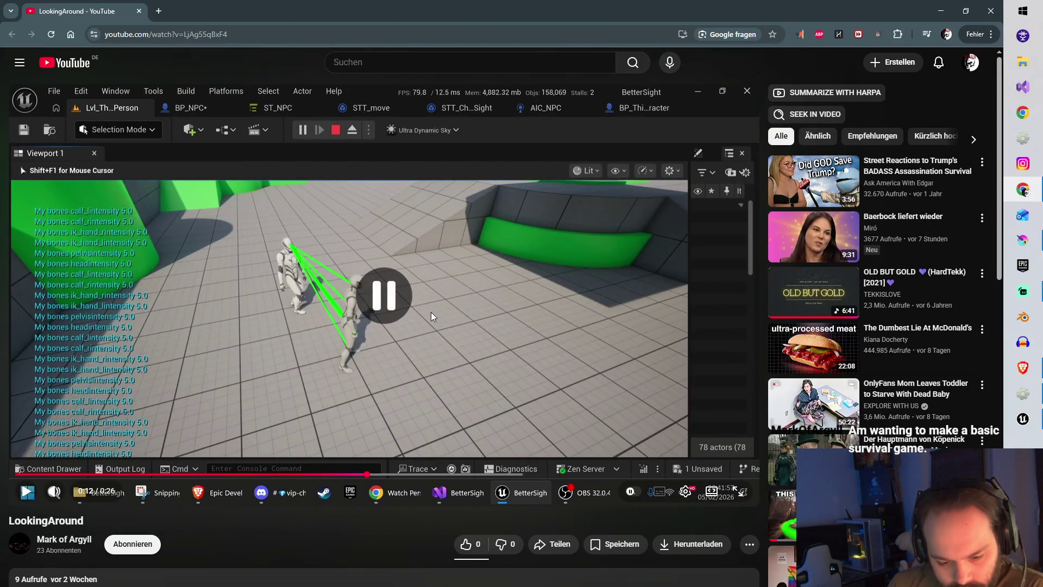
left_click(432, 312)
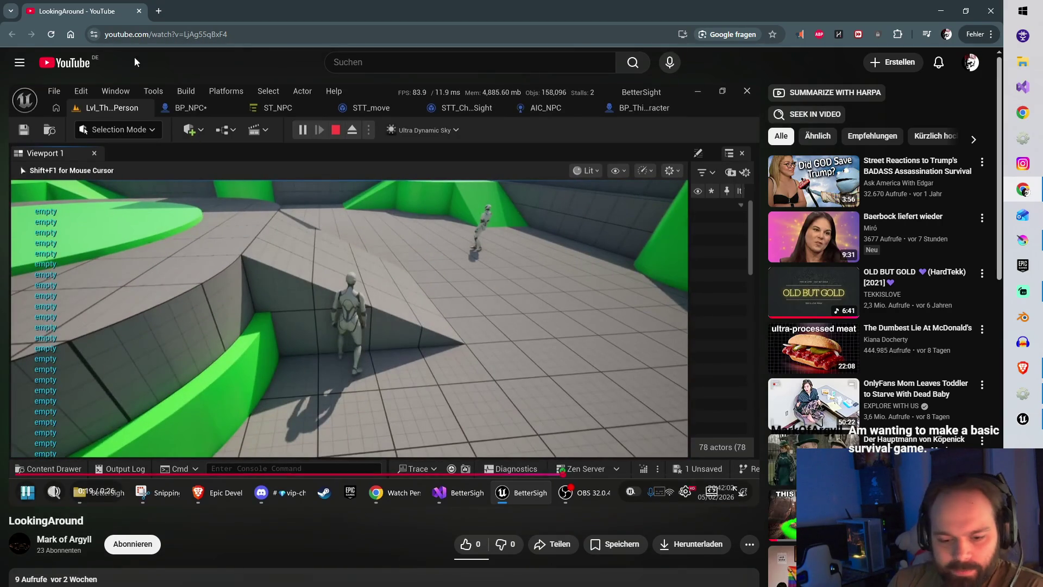
key("alt+Tab")
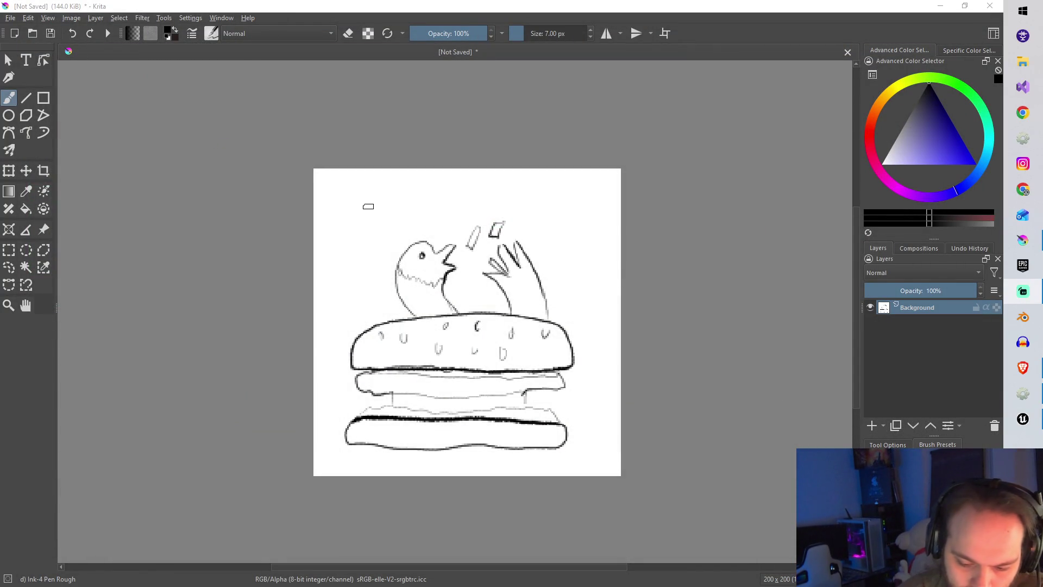
Shade the bird's back and side, then add Paint Layer 1 for inking
mouse_move(396, 271)
left_mouse_down()
mouse_move(391, 302)
mouse_move(413, 280)
mouse_move(407, 313)
mouse_move(418, 291)
mouse_move(426, 300)
mouse_move(443, 292)
mouse_move(420, 295)
left_mouse_up()
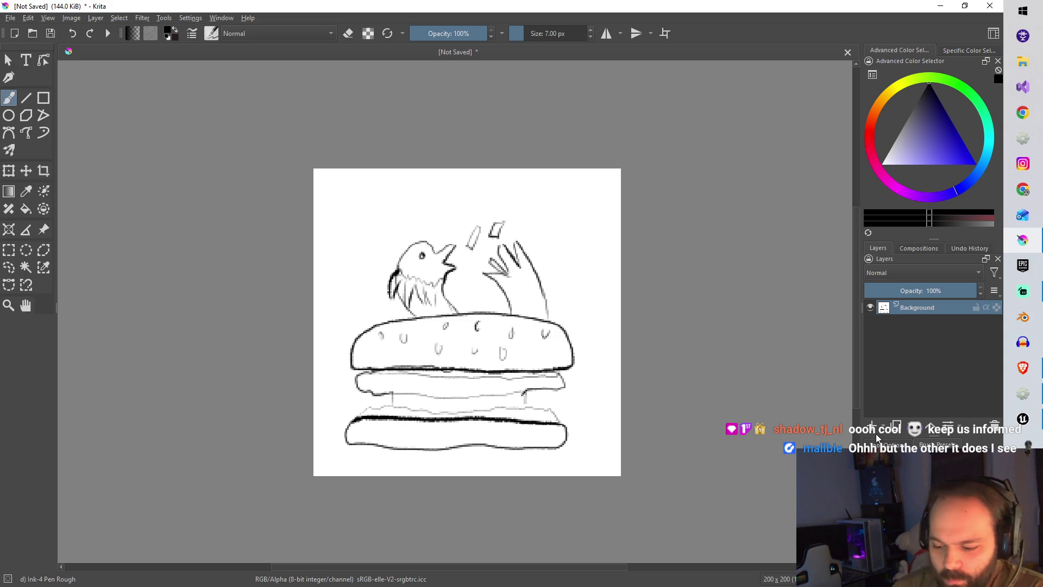
left_click(874, 432)
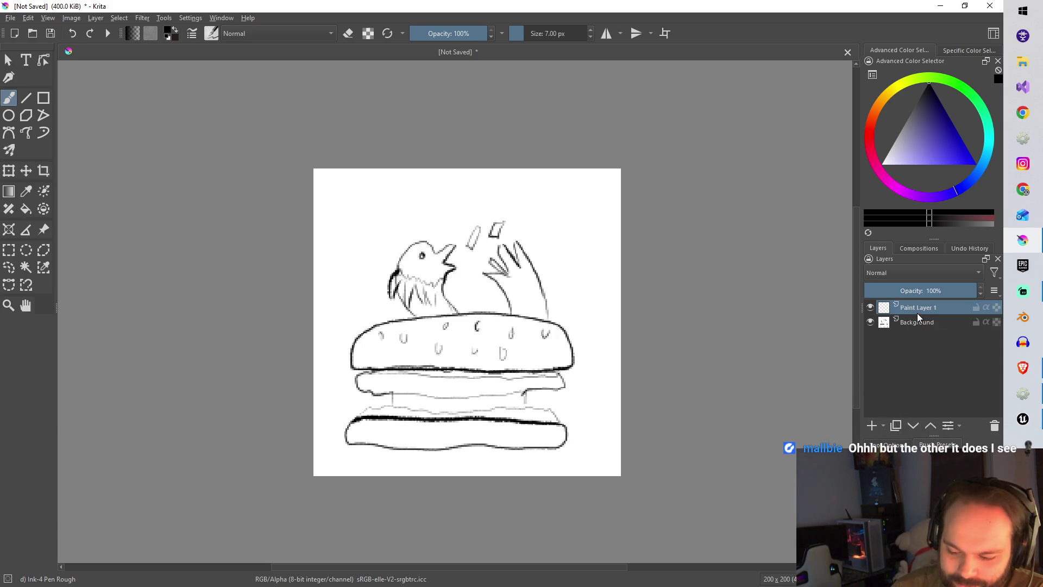
Check the sketch visibility, then ink the bottom bun's top edge and the top bun's lower and left edges
left_click(869, 324)
left_click(869, 325)
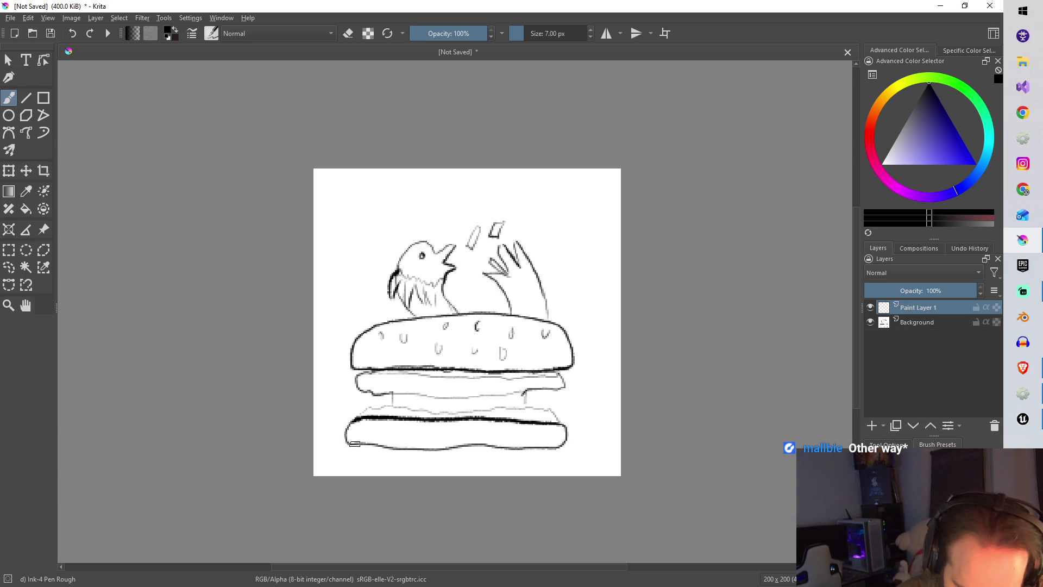
mouse_move(375, 415)
left_mouse_down()
mouse_move(515, 418)
mouse_move(503, 450)
mouse_move(418, 451)
mouse_move(373, 448)
mouse_move(359, 414)
mouse_move(536, 409)
mouse_move(559, 420)
mouse_move(468, 396)
mouse_move(427, 398)
mouse_move(419, 410)
left_mouse_up()
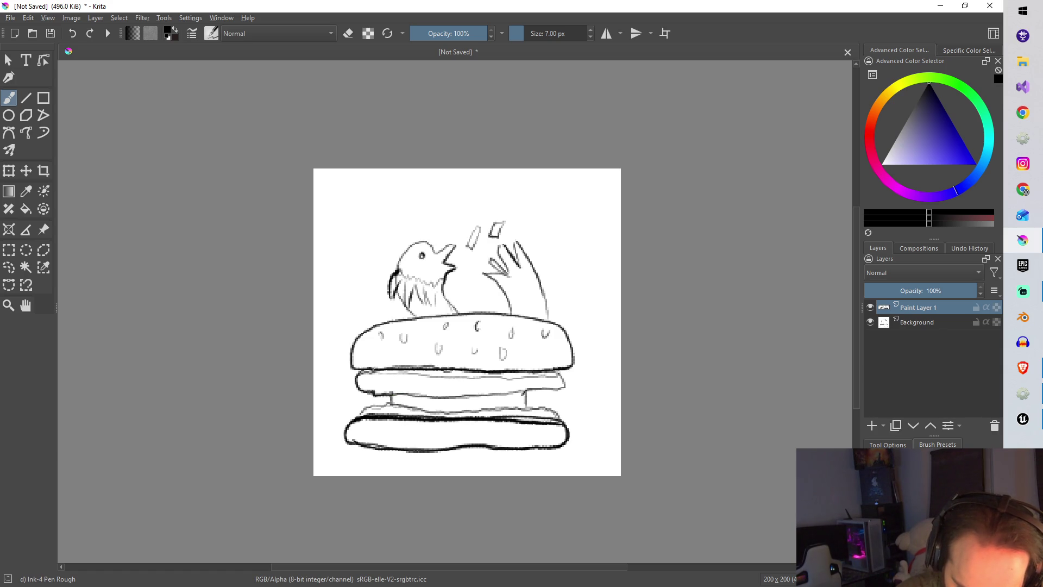
left_click_drag(402, 372, 491, 372)
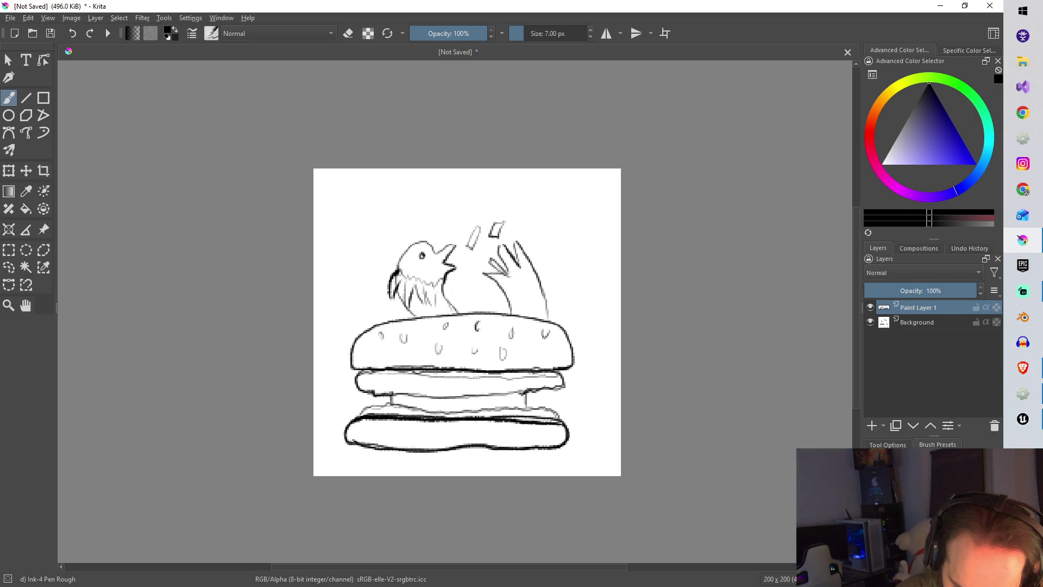
left_click_drag(384, 378, 564, 374)
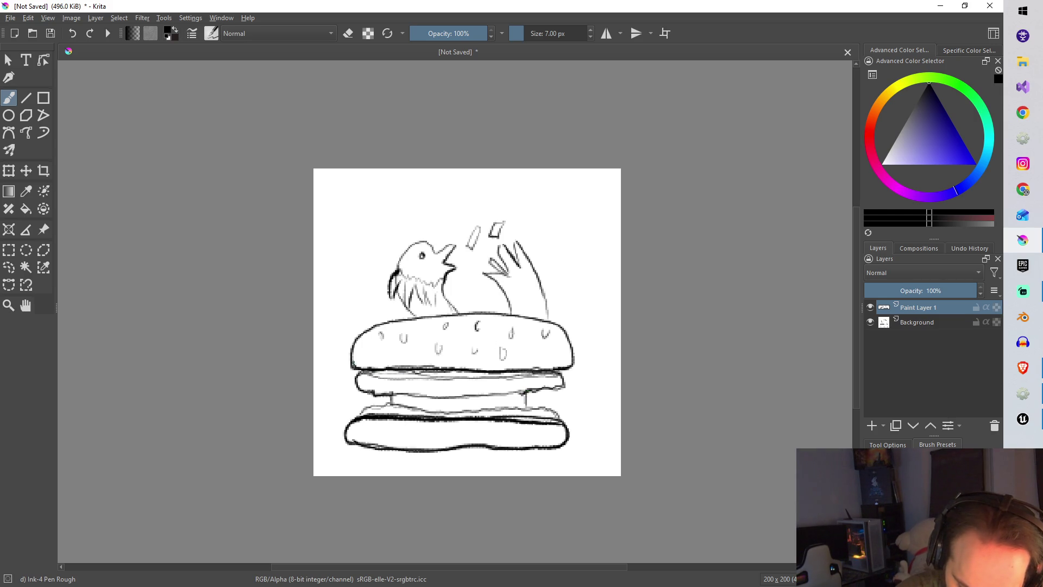
mouse_move(354, 363)
left_mouse_down()
mouse_move(375, 326)
mouse_move(450, 313)
mouse_move(546, 318)
left_mouse_up()
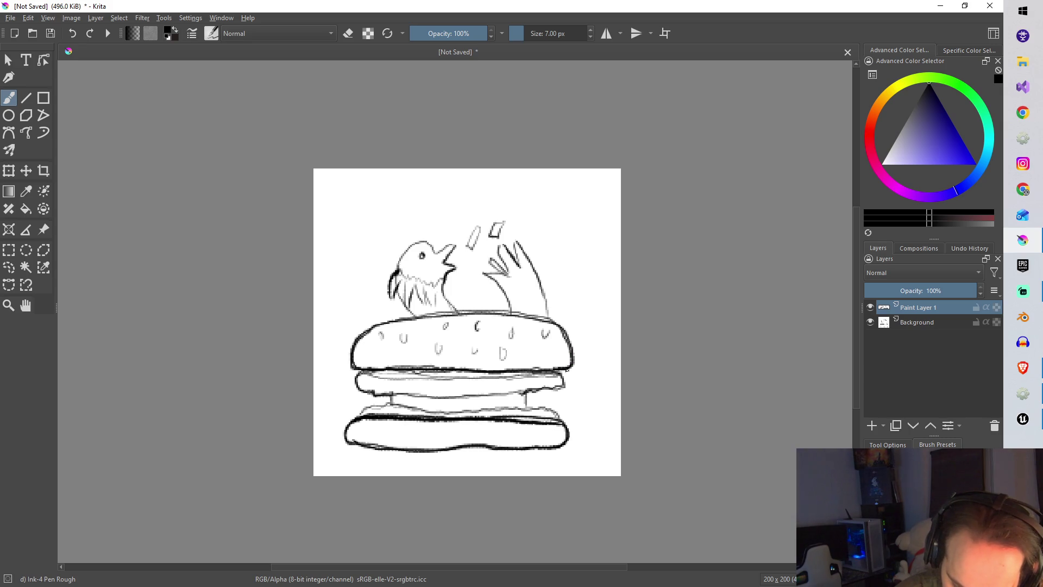
Toggle the sketch background to check, then ink the sesame seeds on the top bun
left_click(870, 323)
left_click(870, 322)
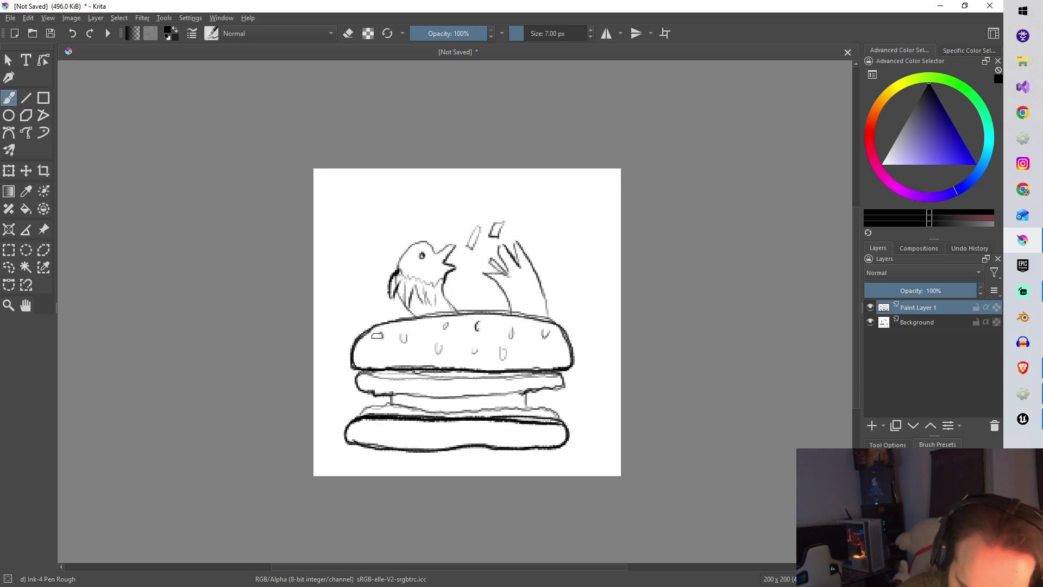
left_click_drag(381, 334, 407, 336)
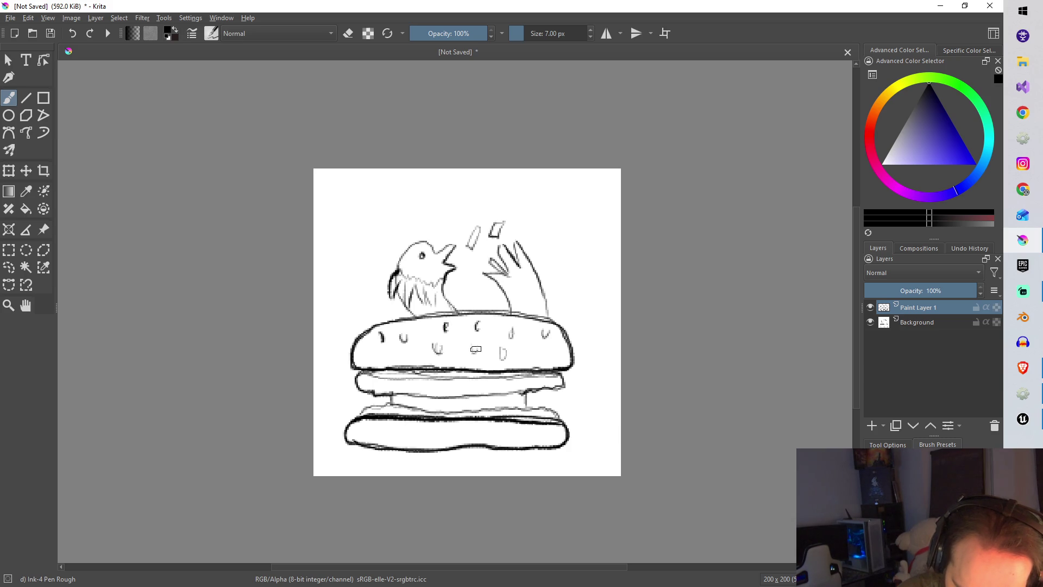
mouse_move(503, 349)
left_mouse_down()
mouse_move(505, 358)
mouse_move(512, 337)
mouse_move(533, 342)
left_mouse_up()
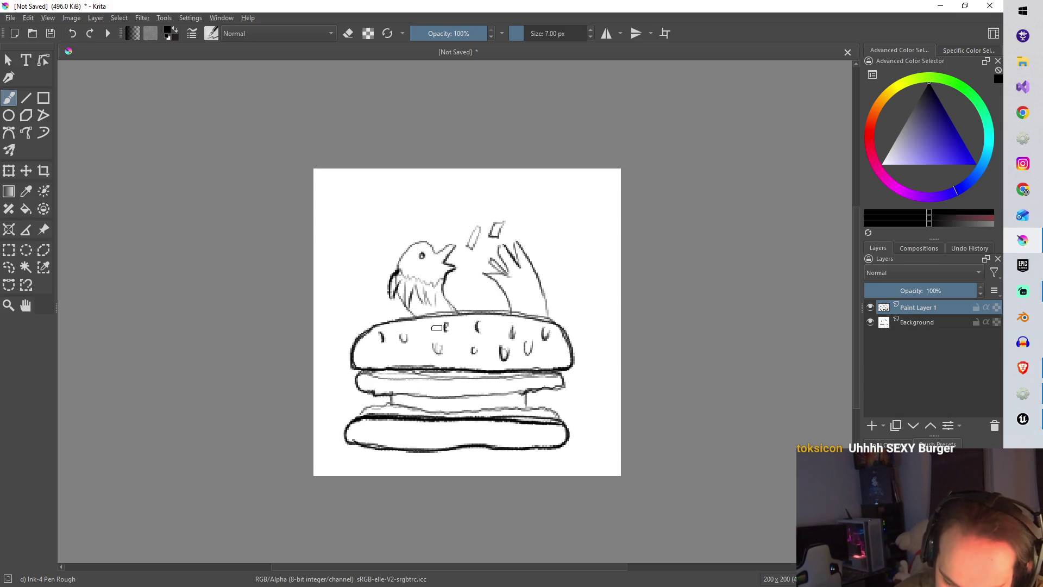
Ink the bird's hatched neck, the raised arm and finger, and the flying piece's outline
left_click_drag(413, 313, 400, 272)
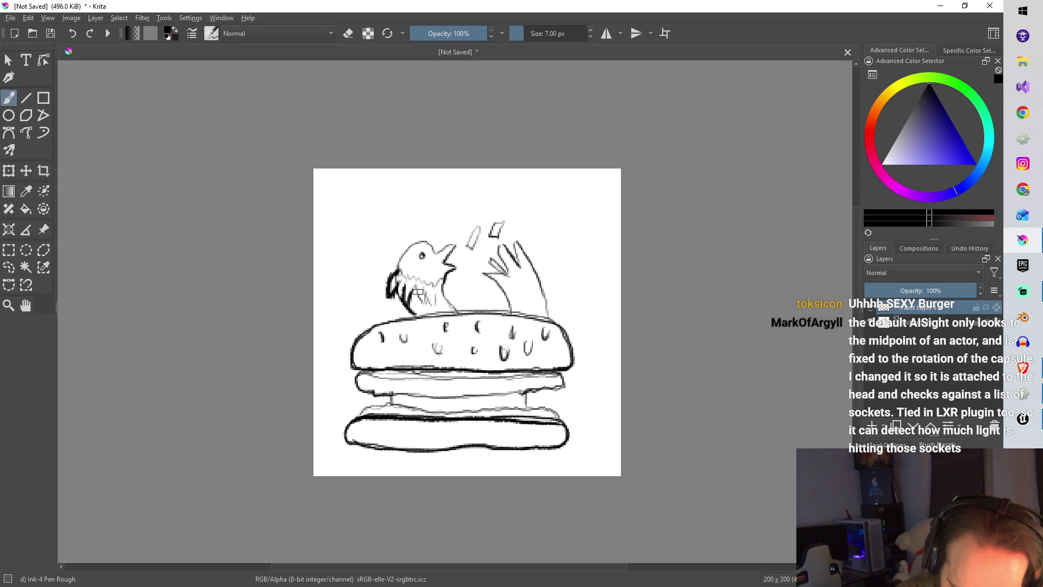
left_click_drag(424, 288, 433, 303)
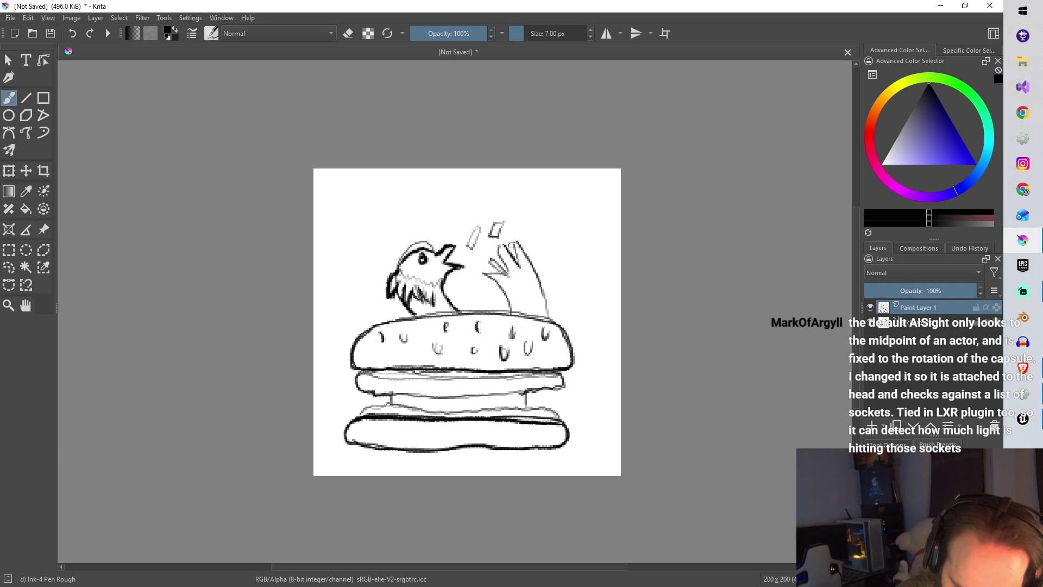
left_click_drag(485, 273, 514, 316)
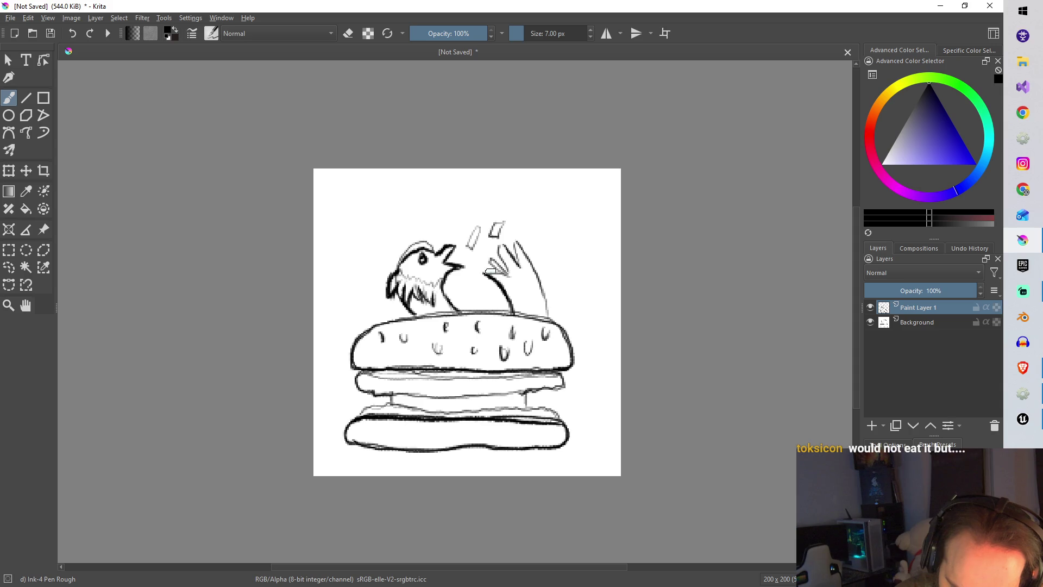
mouse_move(510, 273)
left_mouse_down()
mouse_move(489, 259)
mouse_move(498, 238)
mouse_move(546, 301)
left_mouse_up()
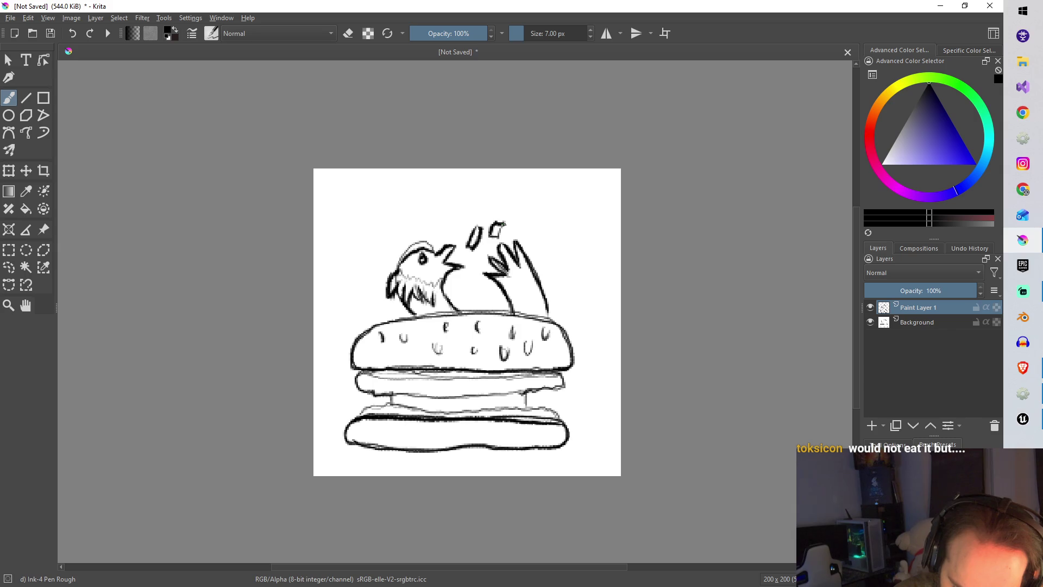
left_click_drag(503, 223, 490, 236)
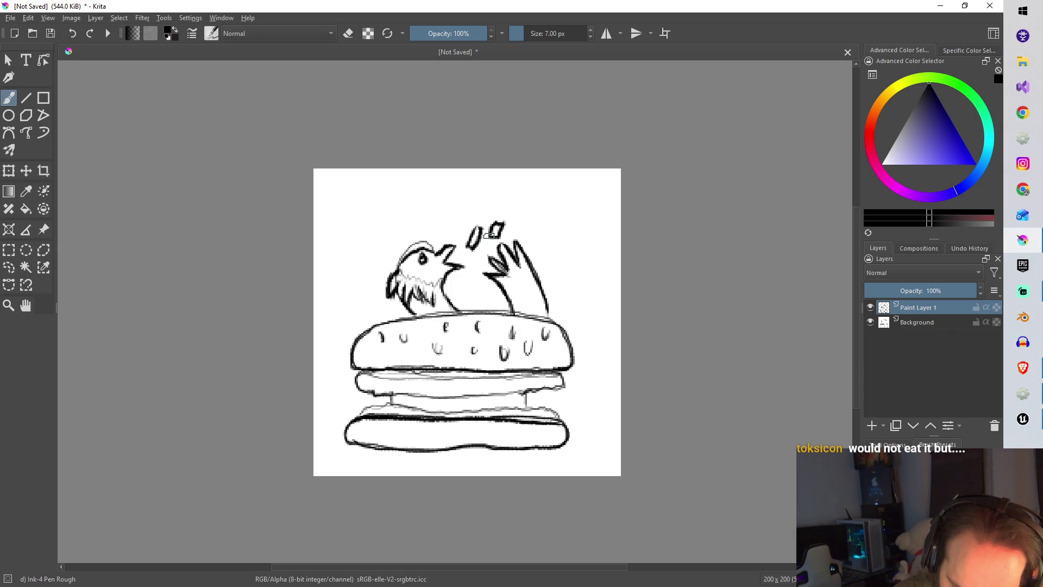
Hide the Background, add a neck stroke, and place new Paint Layer 2 beneath the ink layer
left_click(870, 322)
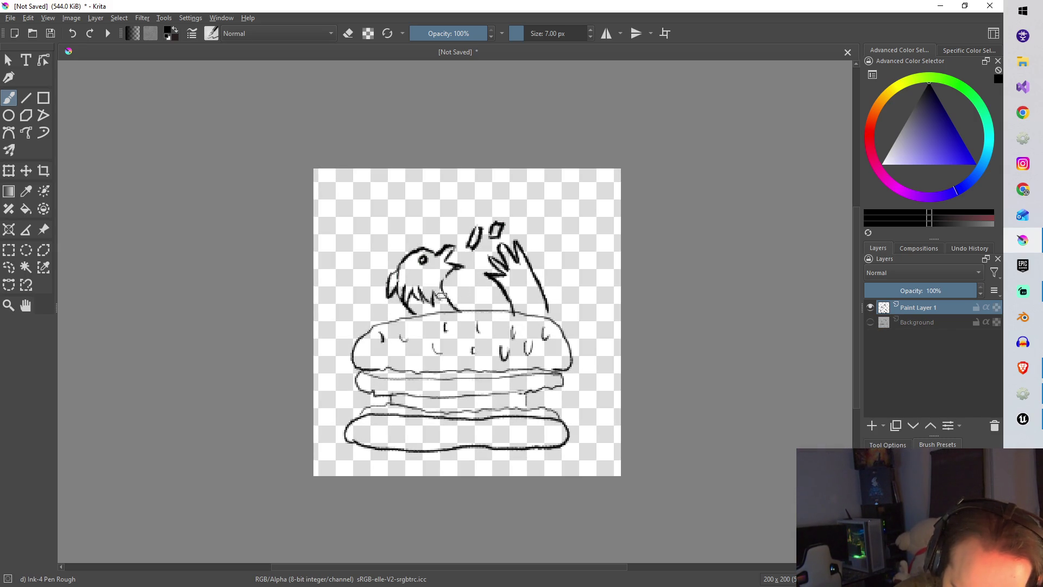
left_click_drag(442, 296, 445, 279)
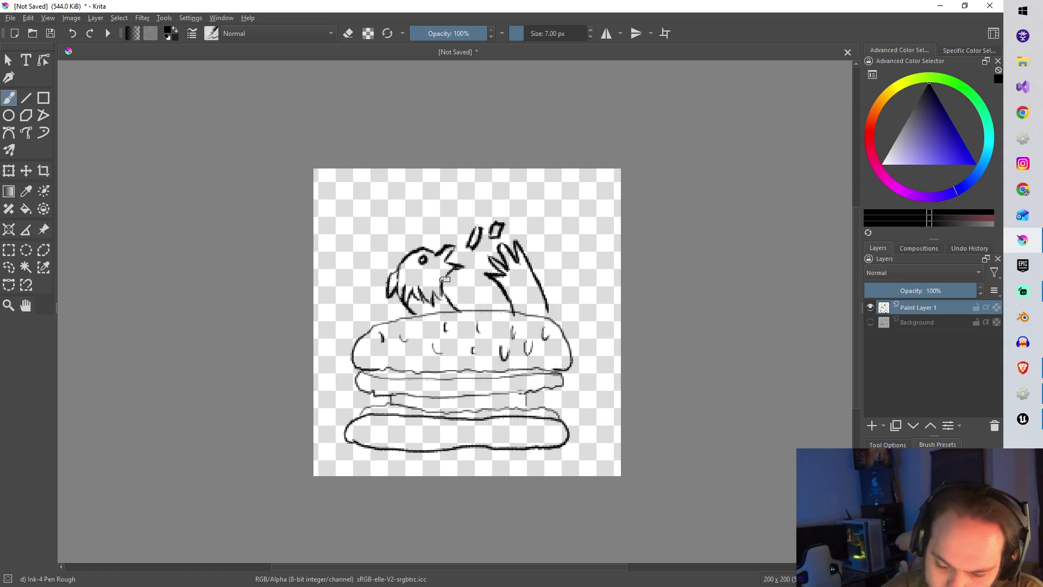
left_click(872, 425)
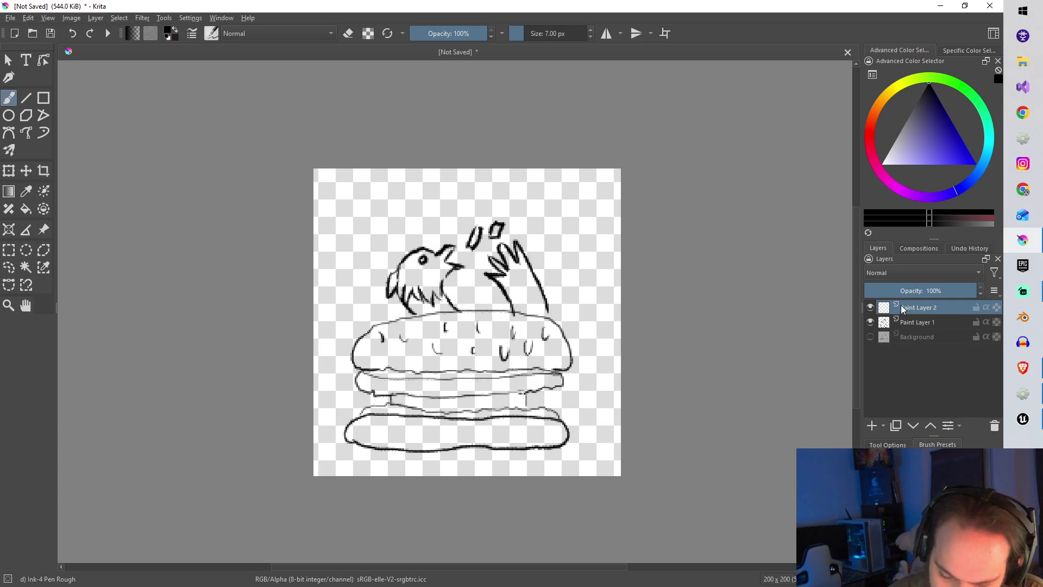
left_click_drag(903, 309, 903, 324)
Pick beige, switch to Chalk Grainy at about 5 px, and colour the bottom and top buns
left_click(882, 95)
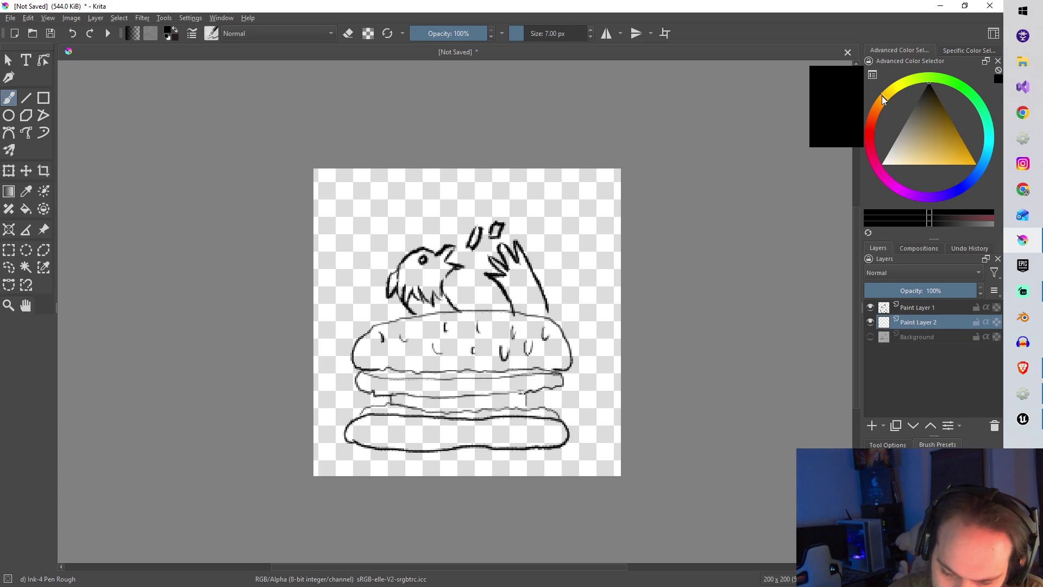
mouse_move(924, 122)
left_mouse_down()
mouse_move(914, 126)
mouse_move(921, 139)
left_mouse_up()
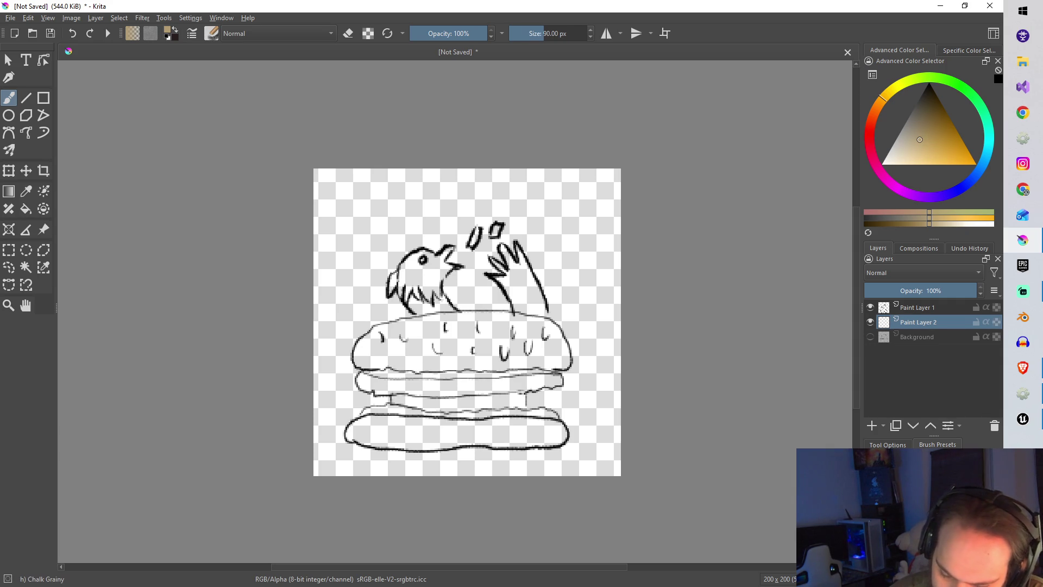
key("slash")
key("bracketleft")
key("bracketleft")
key("bracketleft")
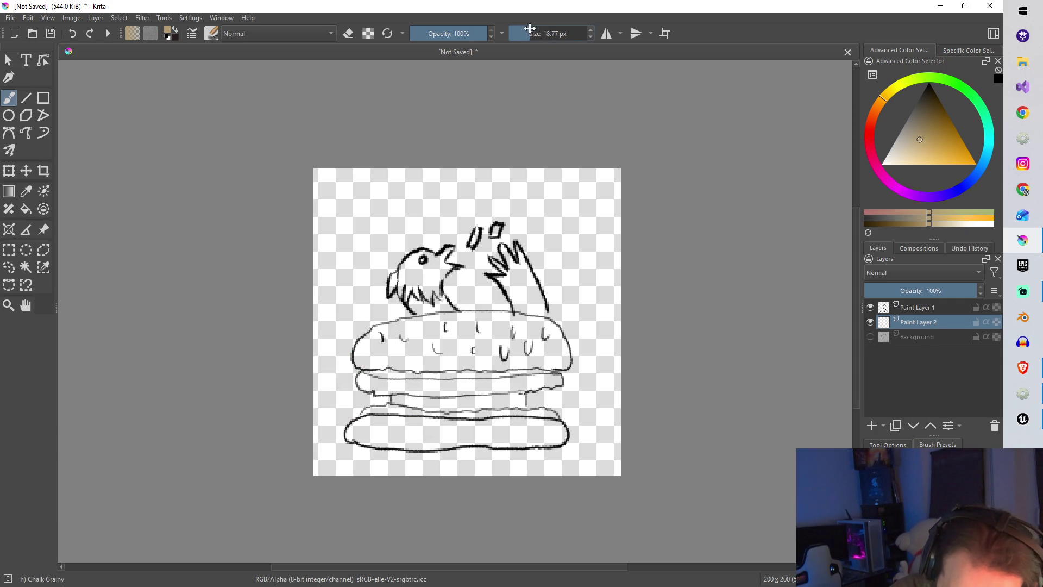
mouse_move(385, 440)
left_mouse_down()
mouse_move(354, 432)
mouse_move(435, 424)
mouse_move(440, 434)
mouse_move(419, 443)
mouse_move(560, 426)
mouse_move(486, 441)
left_mouse_up()
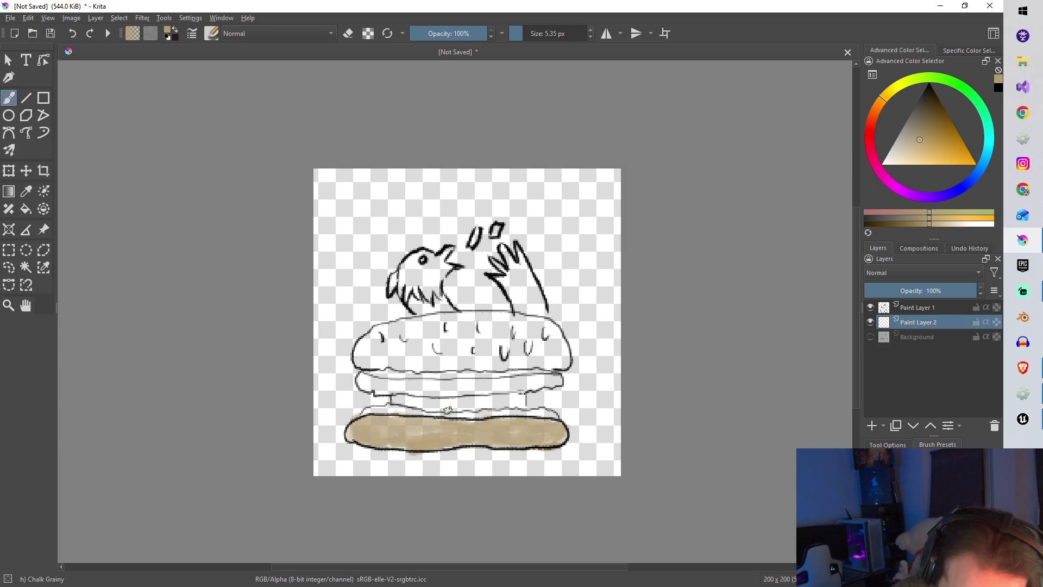
mouse_move(377, 362)
left_mouse_down()
mouse_move(358, 353)
mouse_move(400, 334)
mouse_move(390, 353)
mouse_move(402, 342)
mouse_move(446, 364)
mouse_move(457, 349)
mouse_move(397, 329)
mouse_move(516, 315)
mouse_move(549, 325)
mouse_move(560, 363)
mouse_move(565, 356)
mouse_move(511, 359)
mouse_move(560, 365)
mouse_move(431, 366)
mouse_move(465, 350)
mouse_move(530, 348)
mouse_move(473, 343)
mouse_move(456, 328)
mouse_move(559, 350)
mouse_move(508, 326)
mouse_move(530, 324)
left_mouse_up()
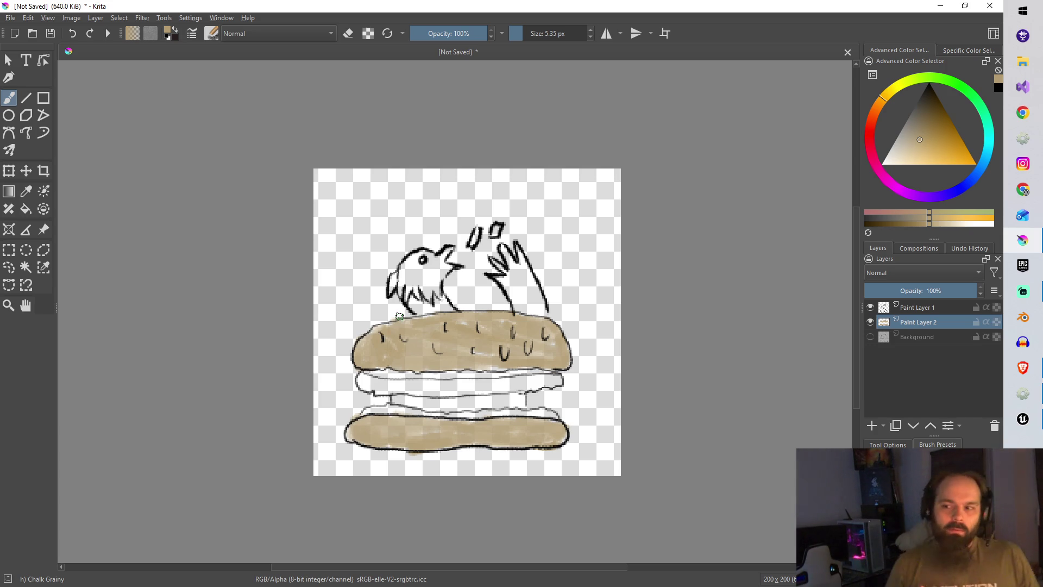
Dab light grey chalk on the top bun, then undo the sesame stroke
left_click(900, 138)
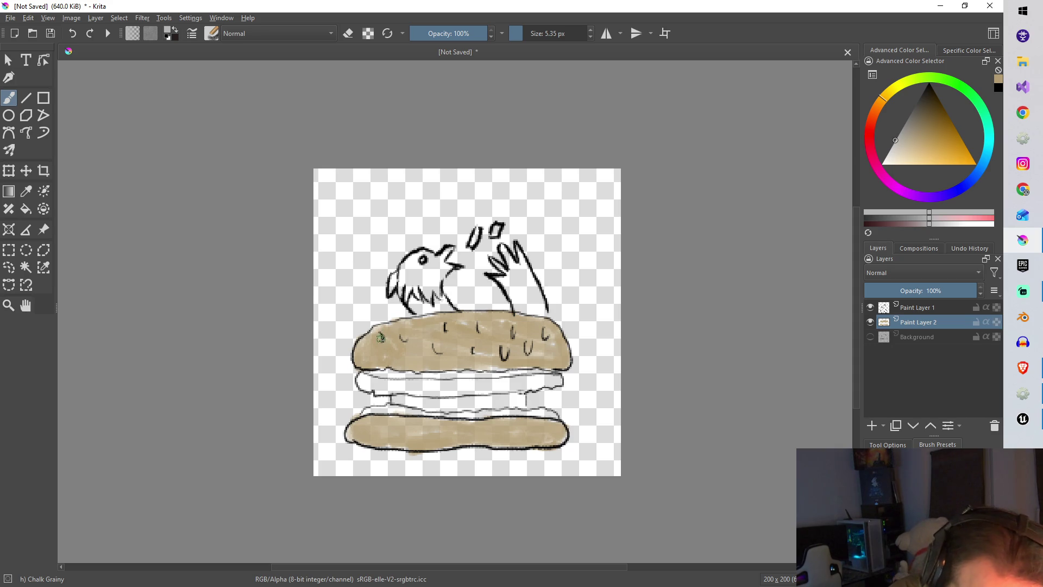
left_click(381, 337)
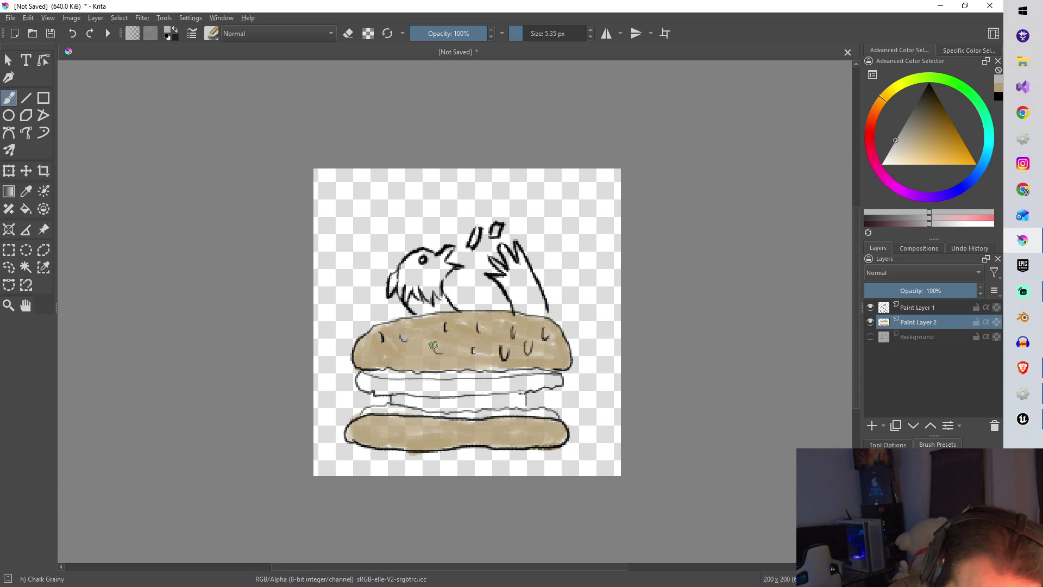
left_click_drag(435, 343, 439, 352)
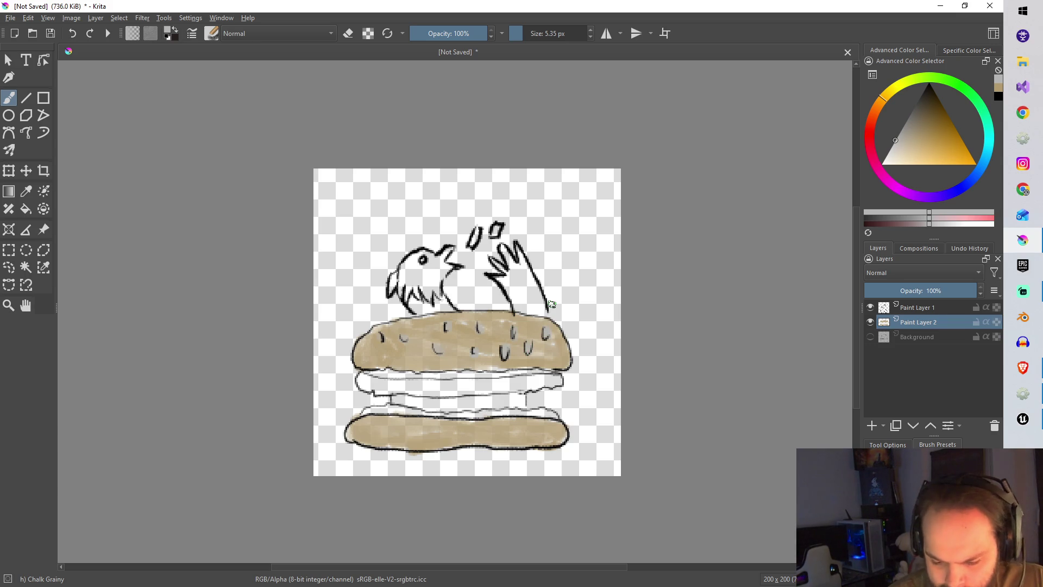
key("ctrl+z")
Paint the patty dark red with Chalk Grainy and touch up the bun's lower edge in orange
left_click(879, 112)
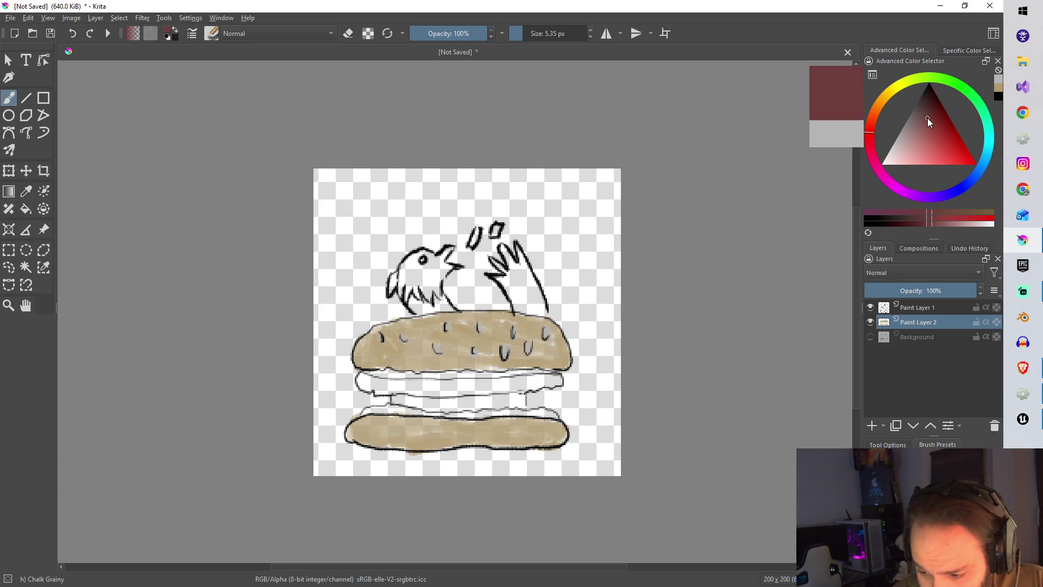
left_click_drag(928, 119, 921, 118)
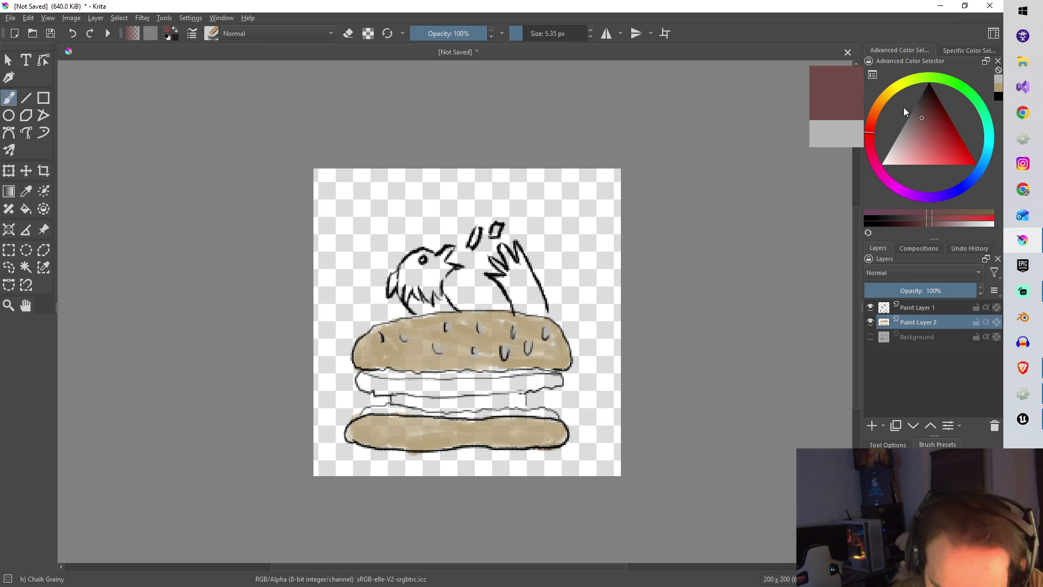
mouse_move(363, 382)
left_mouse_down()
mouse_move(489, 391)
mouse_move(560, 375)
mouse_move(405, 381)
mouse_move(478, 394)
left_mouse_up()
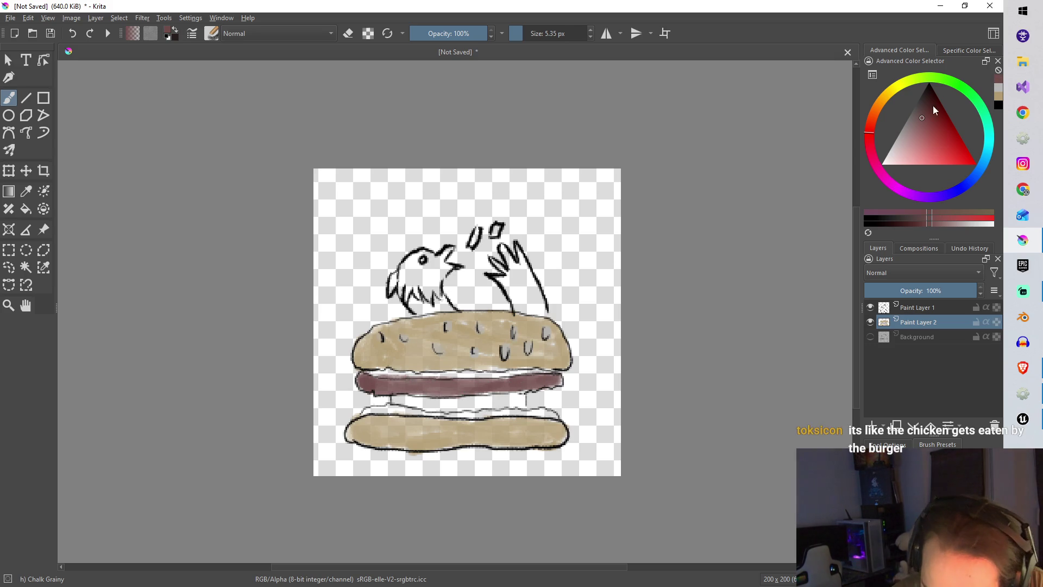
left_click(894, 88)
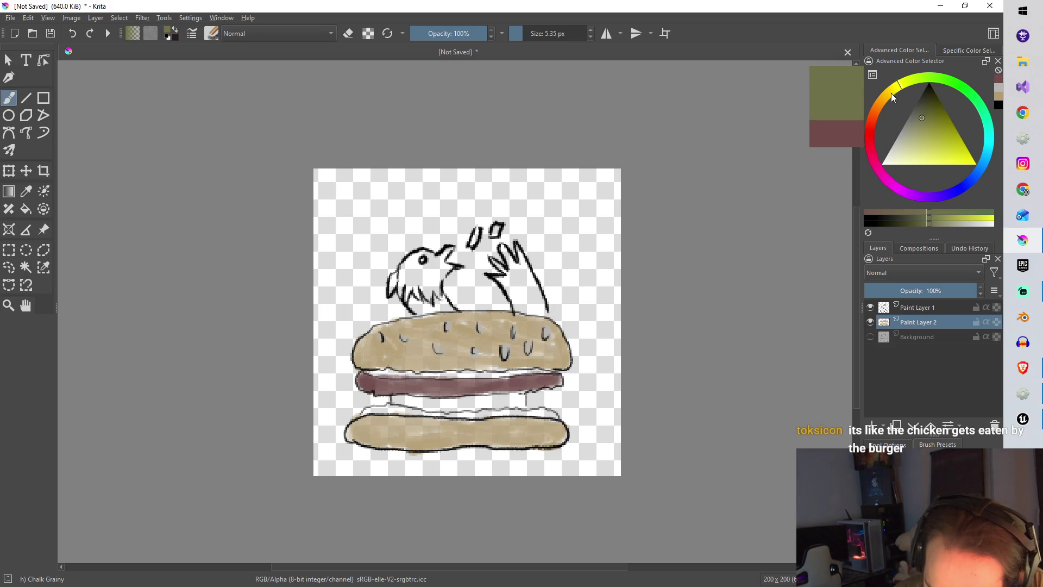
left_click(886, 96)
left_click(936, 141)
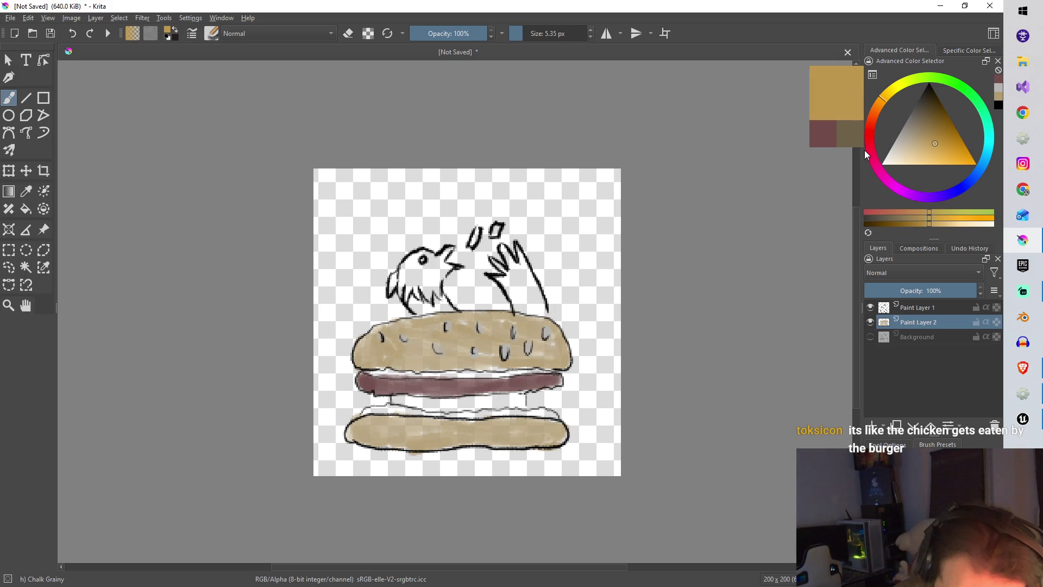
left_click_drag(367, 374, 540, 371)
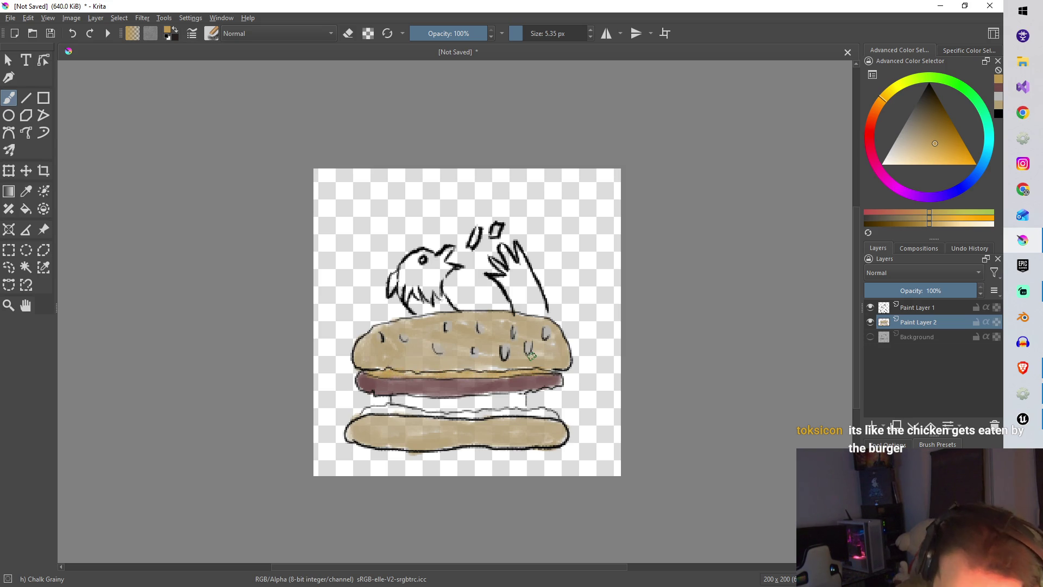
Switch back to a pure red and paint the tomato band beneath the patty
left_click_drag(870, 133, 871, 118)
left_click_drag(939, 119, 948, 134)
left_click(868, 130)
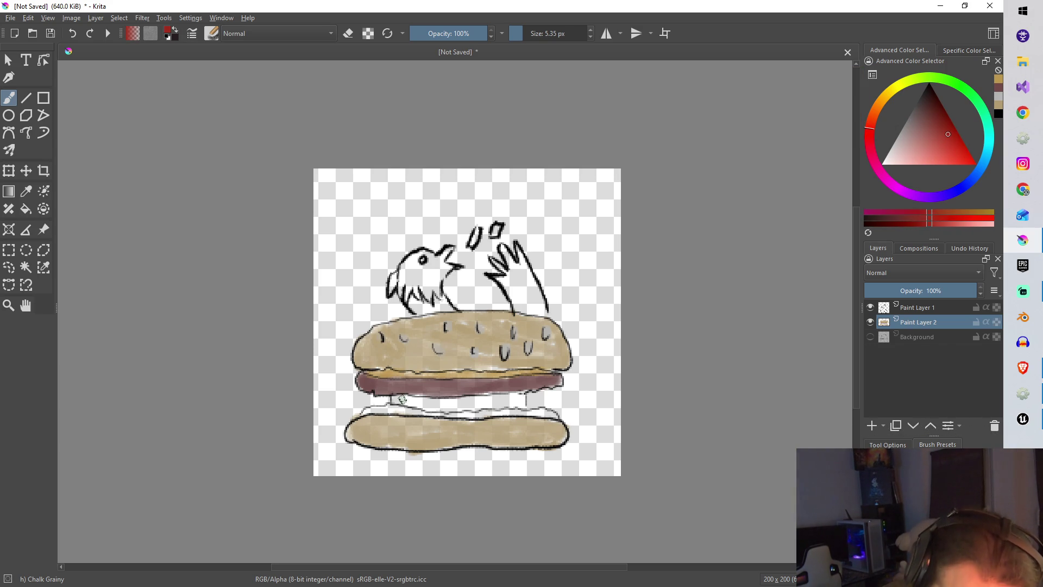
mouse_move(390, 399)
left_mouse_down()
mouse_move(523, 402)
mouse_move(506, 396)
left_mouse_up()
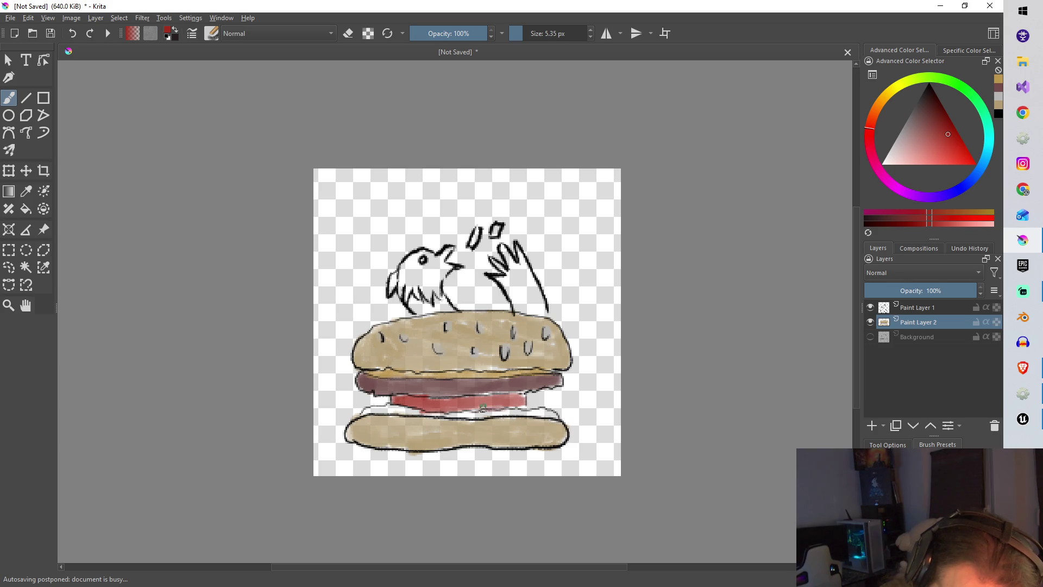
Paint a green lettuce band under the tomato, then switch the colour to brown
left_click(943, 77)
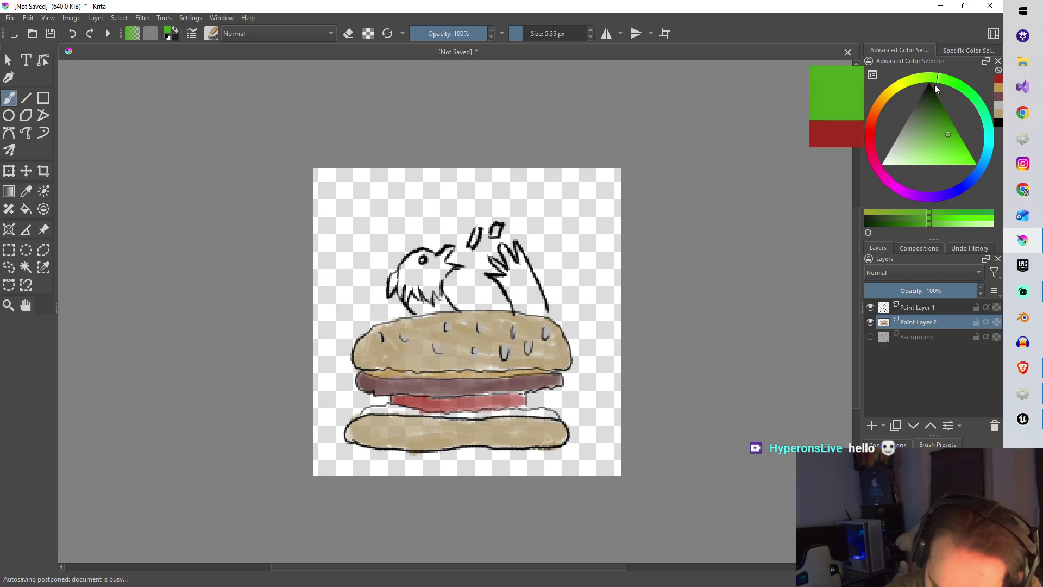
left_click_drag(365, 412, 557, 412)
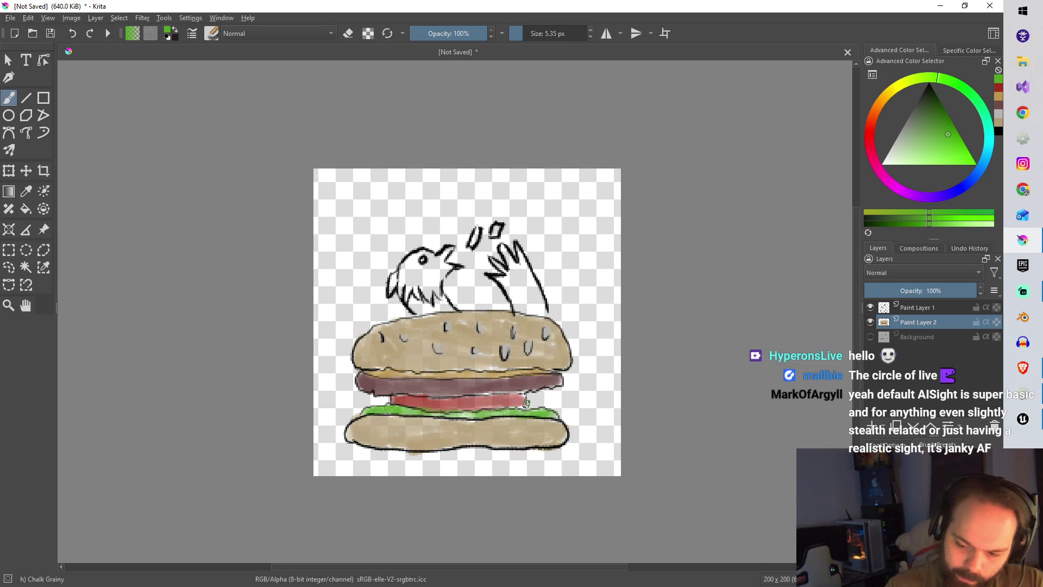
mouse_move(892, 92)
left_mouse_down()
mouse_move(902, 82)
mouse_move(911, 123)
left_mouse_up()
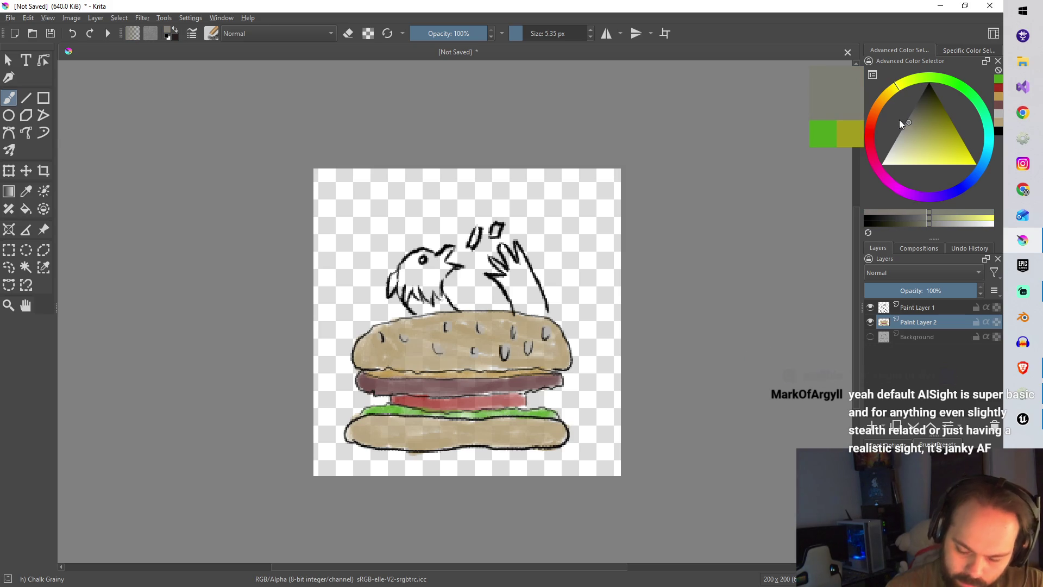
left_click(895, 109)
left_click(928, 126)
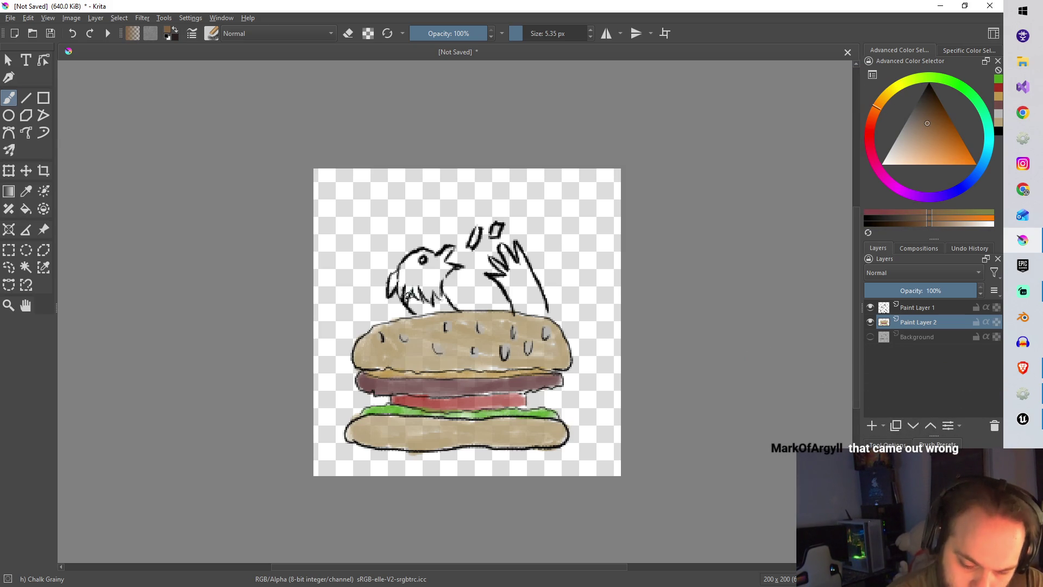
On a new Paint Layer 3, paint the bird's head brown and blend lighter grey chalk over it
left_click(871, 425)
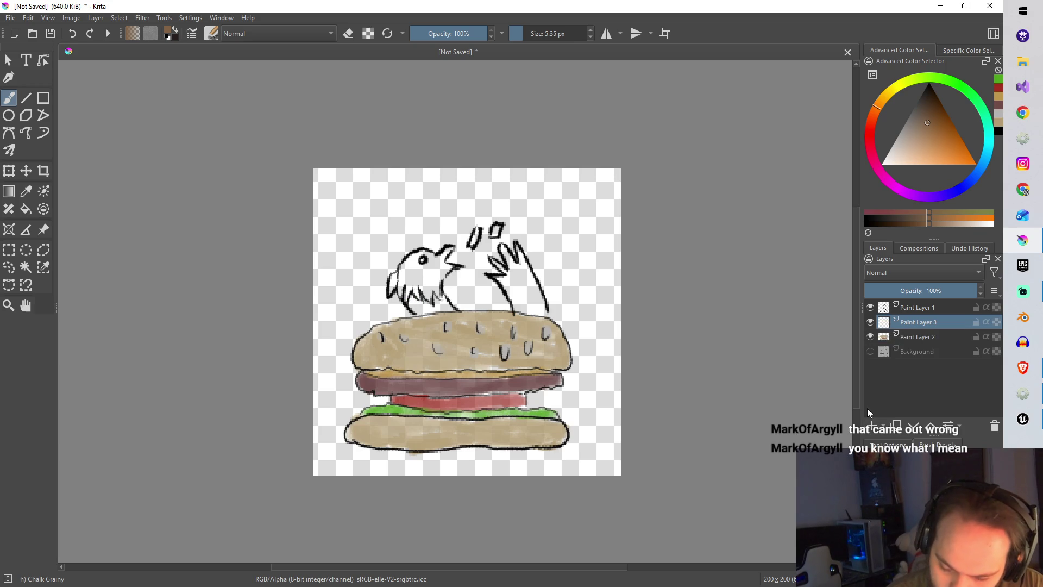
mouse_move(400, 288)
left_mouse_down()
mouse_move(391, 285)
mouse_move(403, 270)
mouse_move(401, 292)
mouse_move(410, 296)
mouse_move(410, 276)
mouse_move(421, 310)
mouse_move(428, 303)
mouse_move(413, 291)
mouse_move(433, 306)
mouse_move(415, 288)
mouse_move(451, 312)
mouse_move(429, 285)
mouse_move(441, 314)
mouse_move(417, 287)
mouse_move(412, 262)
mouse_move(430, 272)
left_mouse_up()
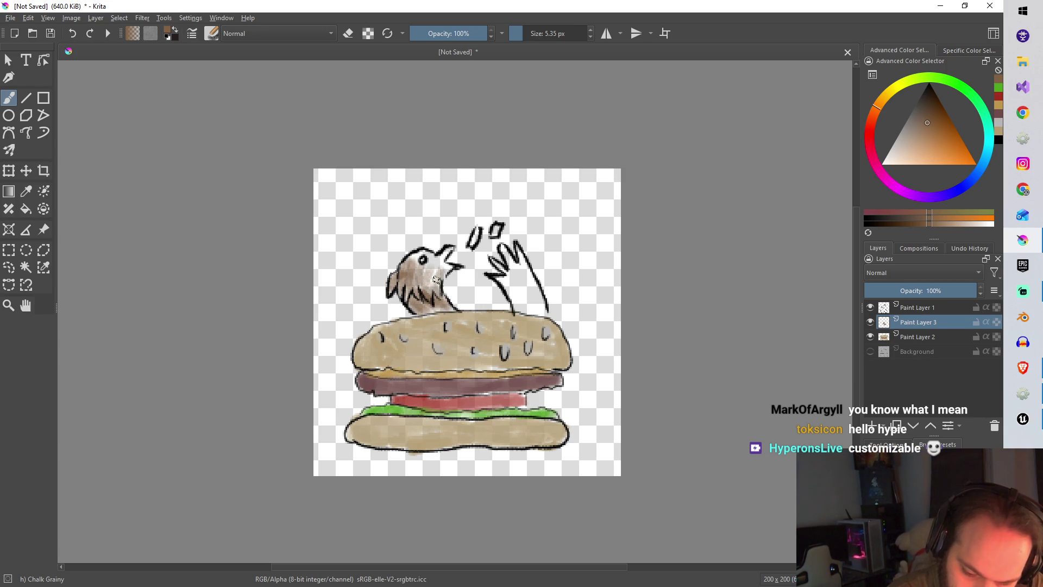
left_click(894, 145)
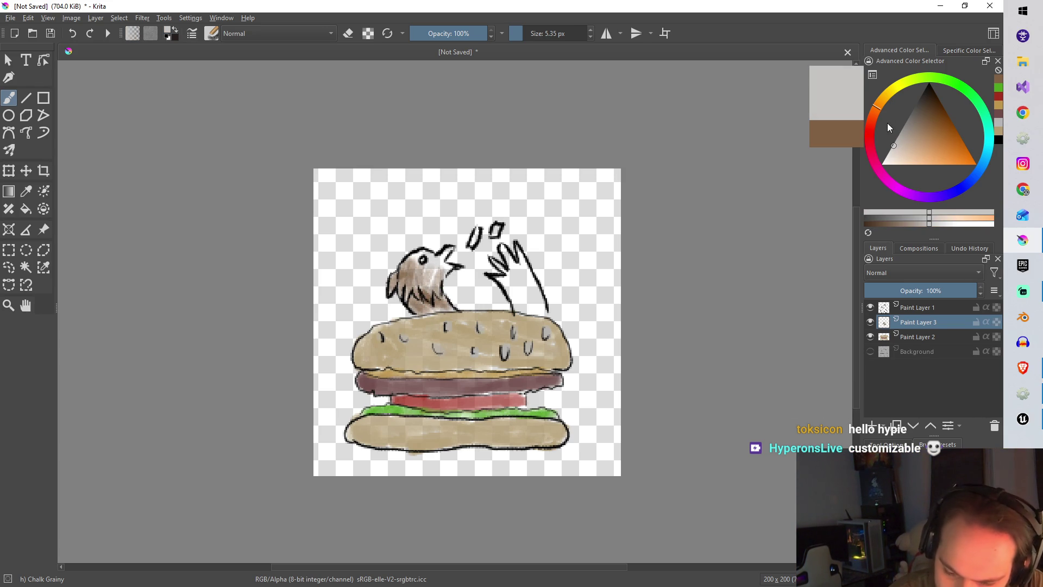
mouse_move(410, 261)
left_mouse_down()
mouse_move(413, 277)
mouse_move(421, 263)
left_mouse_up()
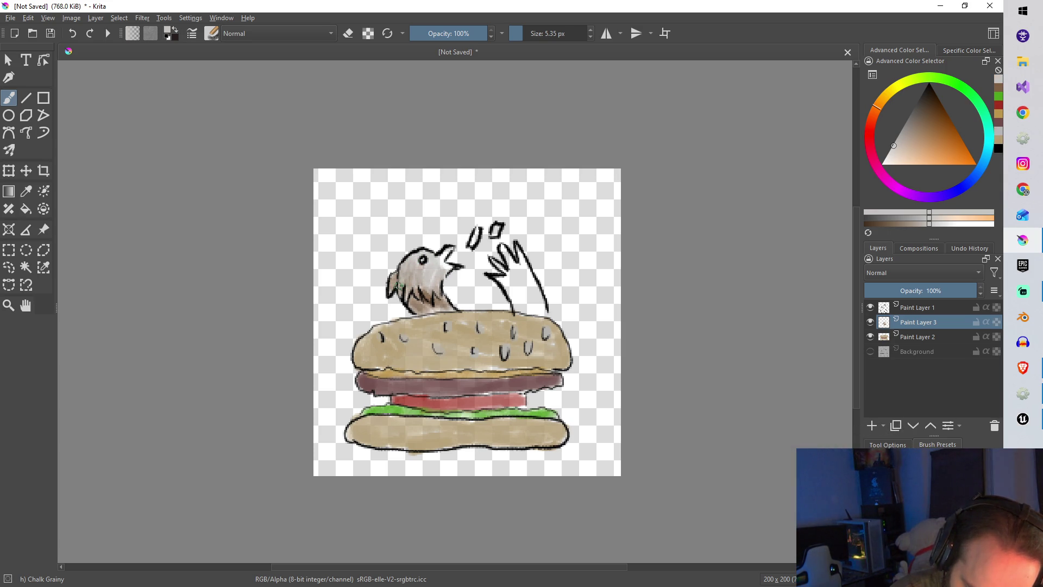
left_click_drag(415, 269, 417, 287)
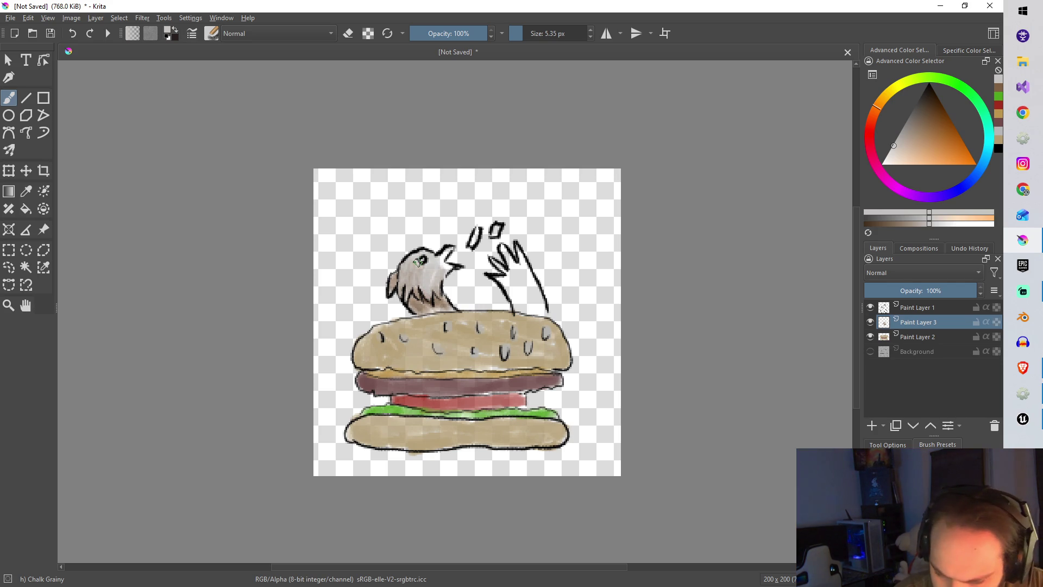
left_click(892, 92)
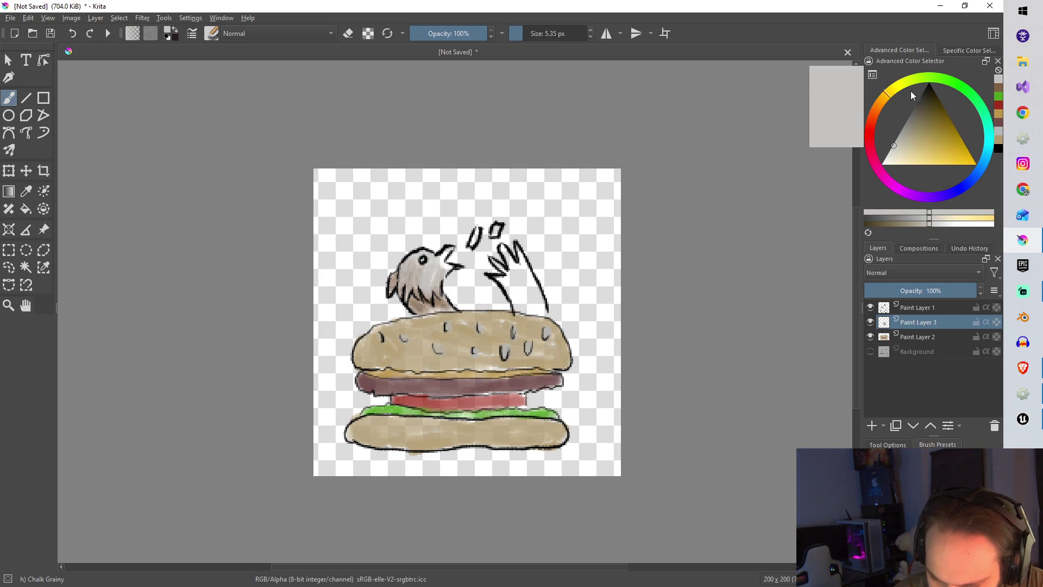
left_click(879, 99)
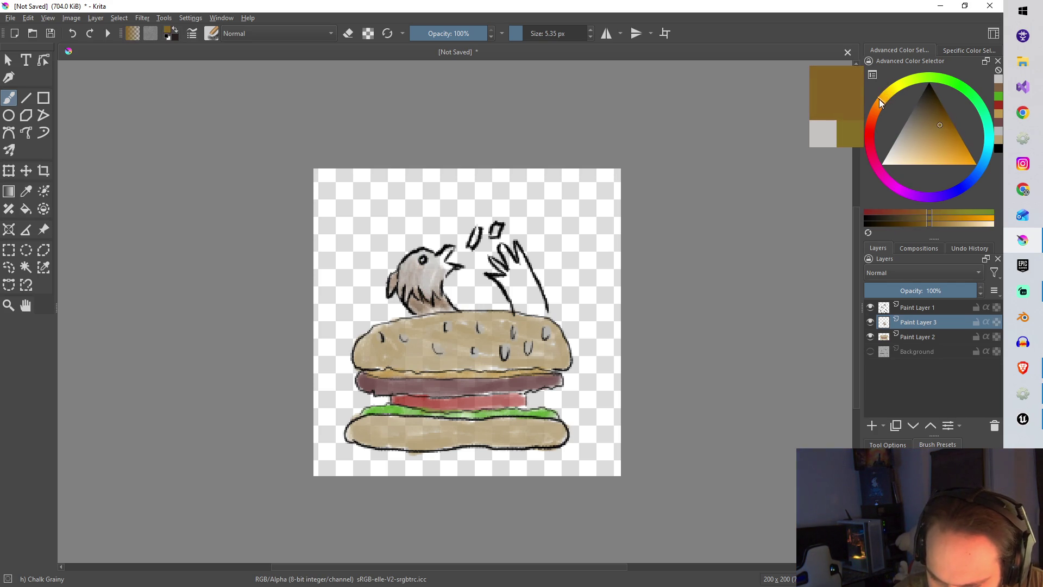